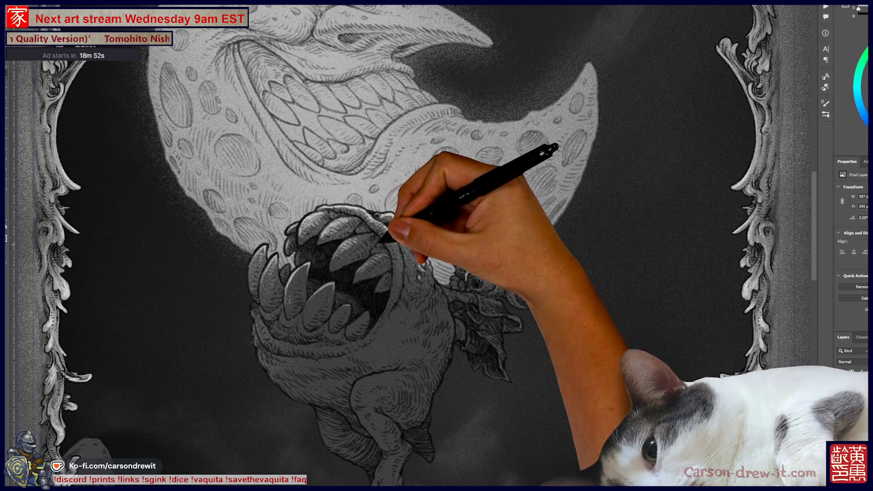
# Ink the staff and its crescent finial into a dark spiked blade over the moon.
pyautogui.hotkey('ctrl', '+')
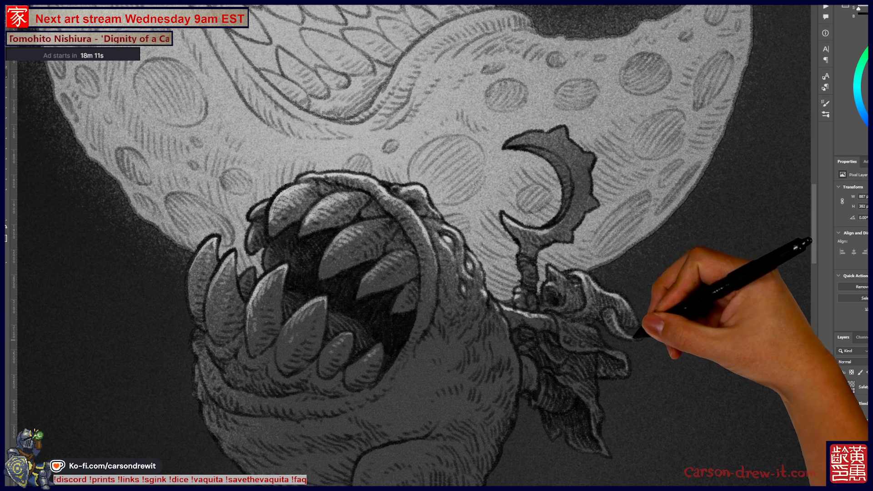
pyautogui.moveTo(546, 273); pyautogui.dragTo(428, 255)
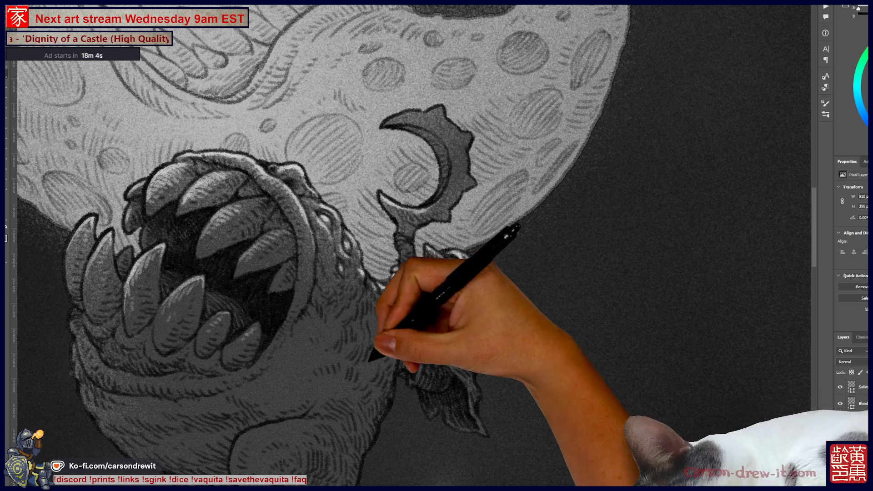
pyautogui.moveTo(404, 308); pyautogui.dragTo(400, 364)
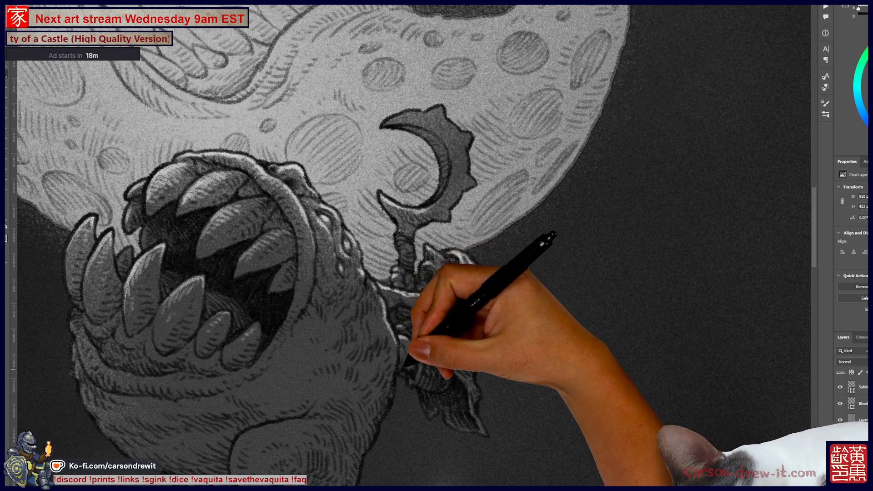
pyautogui.moveTo(483, 253)
pyautogui.mouseDown()
pyautogui.moveTo(540, 370)
pyautogui.moveTo(488, 314)
pyautogui.mouseUp()
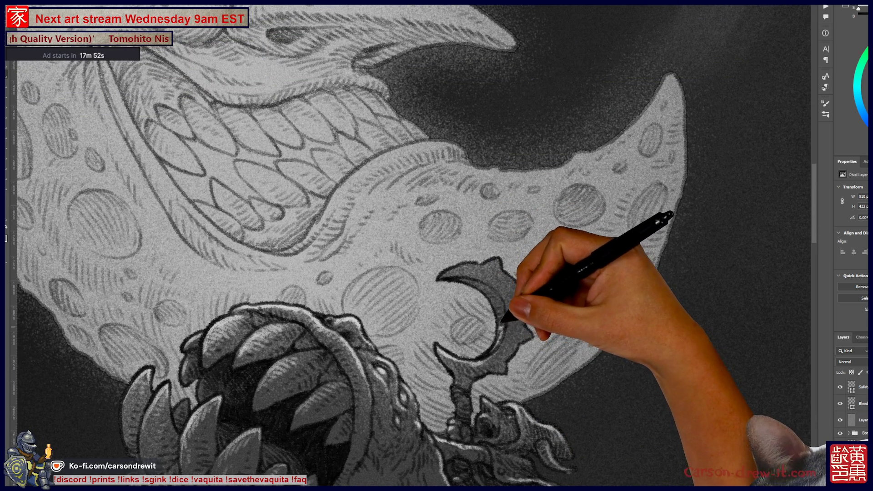
pyautogui.moveTo(485, 269); pyautogui.dragTo(460, 265)
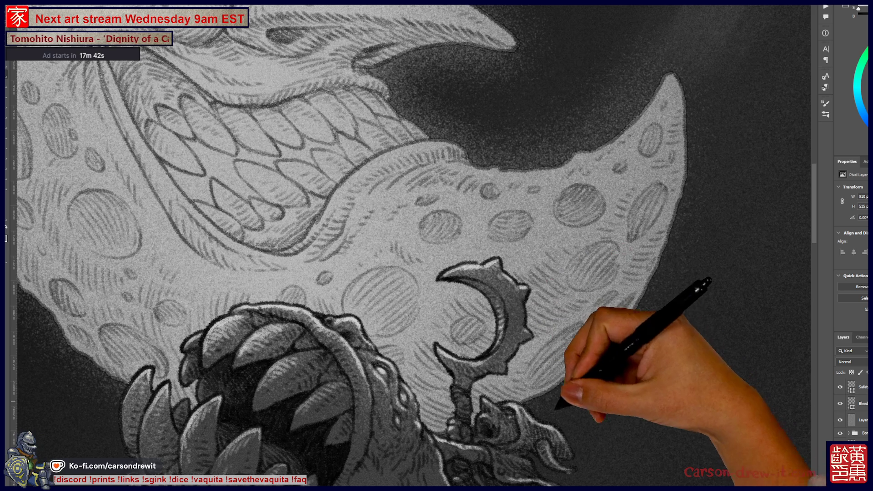
pyautogui.hotkey('ctrl', '-')
pyautogui.hotkey('ctrl', '-')
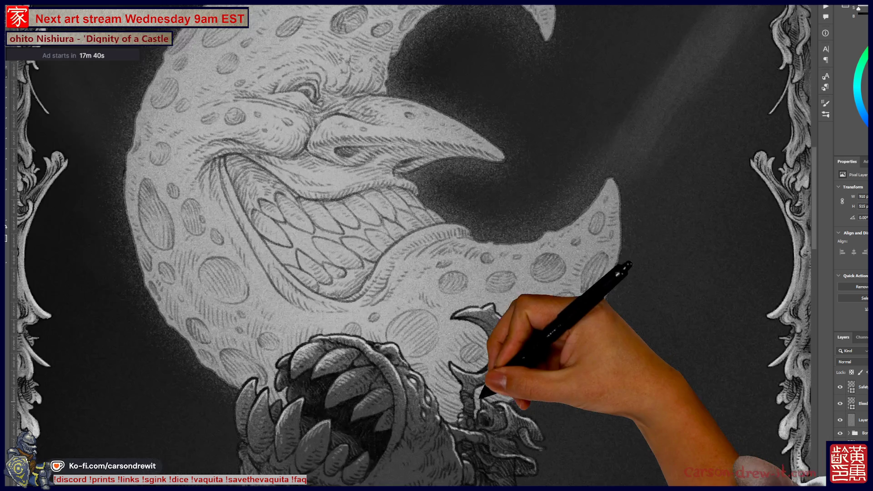
# Check the whole ornate frame, then zoom back in centred on the monster's body and mouth.
pyautogui.hotkey('ctrl', '-')
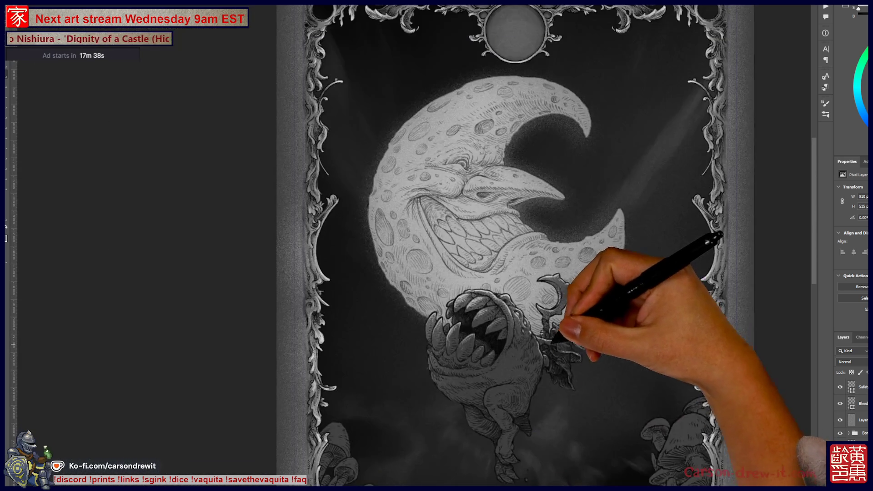
pyautogui.hotkey('ctrl', '+')
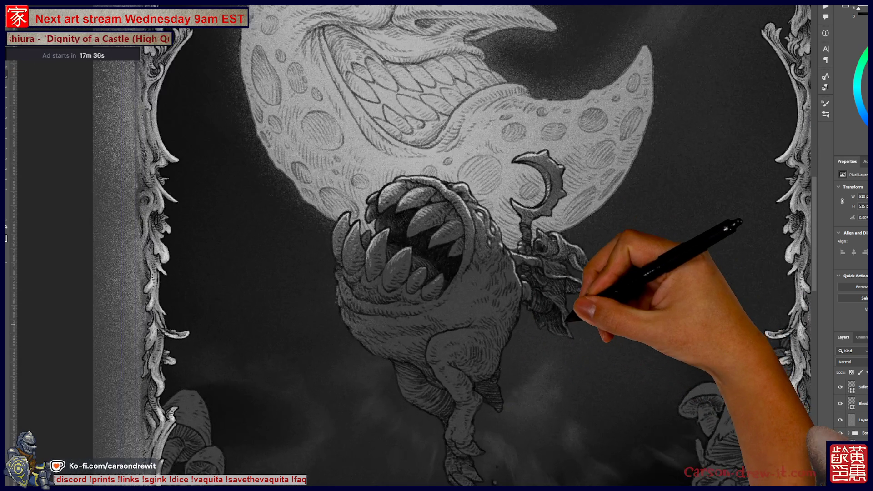
pyautogui.hotkey('ctrl', '+')
pyautogui.moveTo(409, 227); pyautogui.dragTo(435, 271)
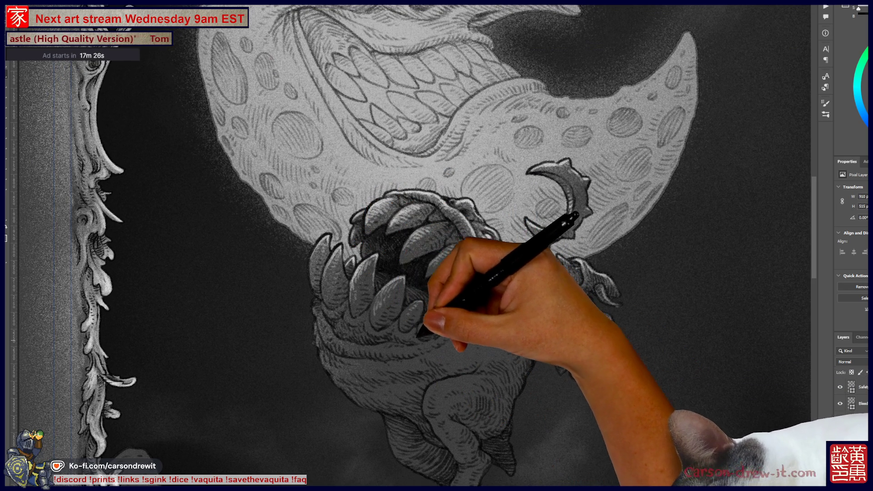
pyautogui.moveTo(419, 246); pyautogui.dragTo(392, 273)
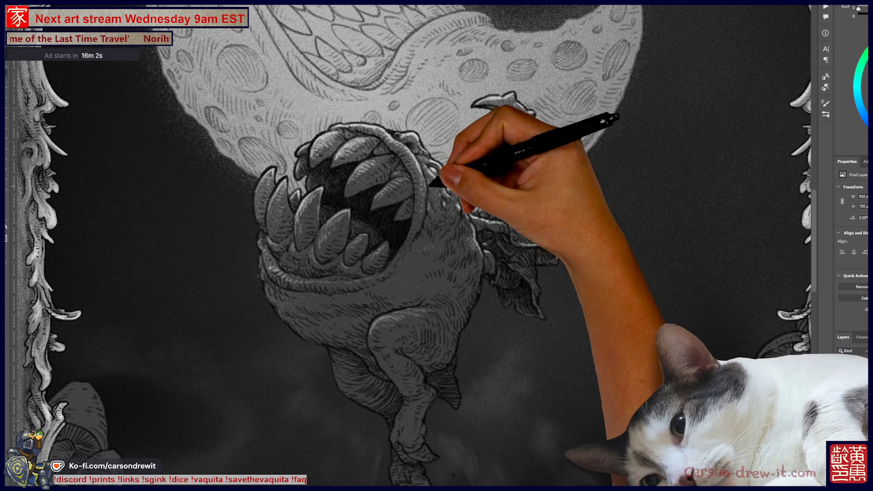
# Ink a small shaded figure with ragged folds clinging to the staff beside the monster.
pyautogui.press('ctrl')
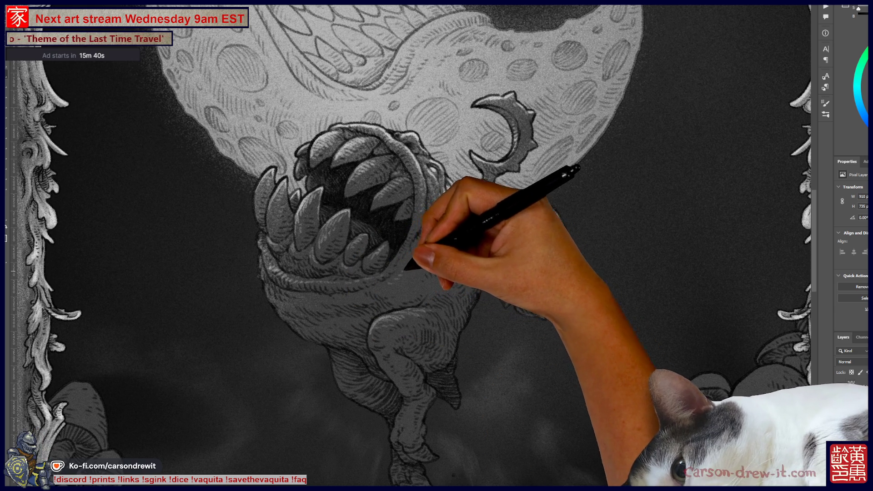
pyautogui.press('ctrl')
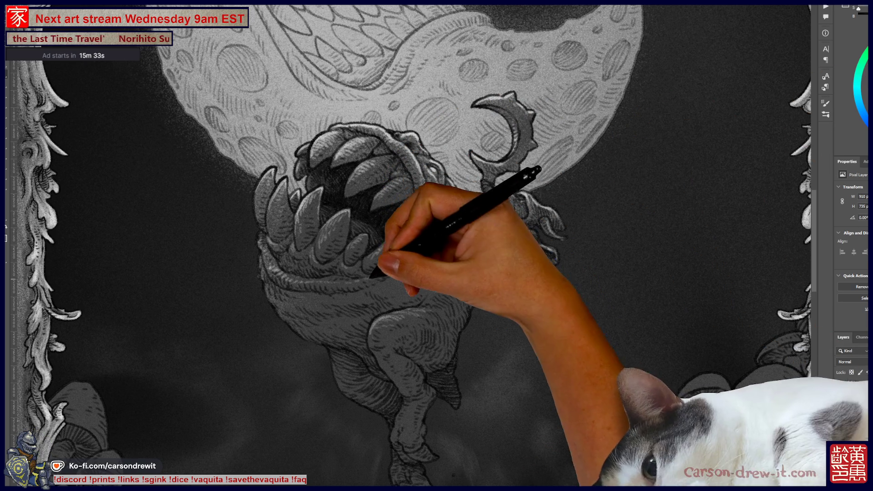
pyautogui.press('ctrl')
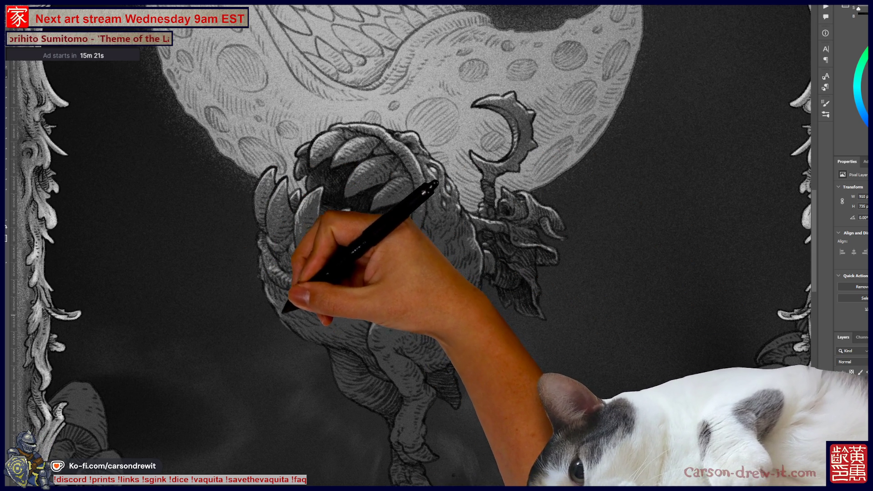
pyautogui.press('ctrl')
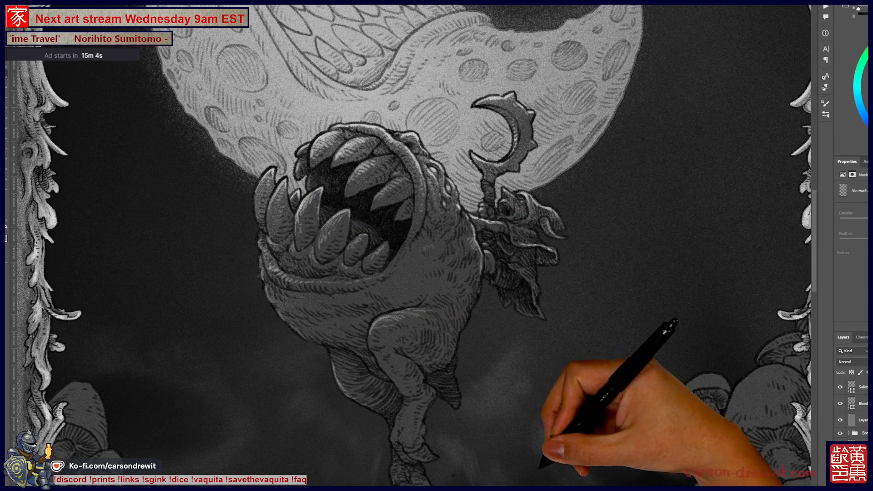
pyautogui.moveTo(413, 245); pyautogui.dragTo(441, 197)
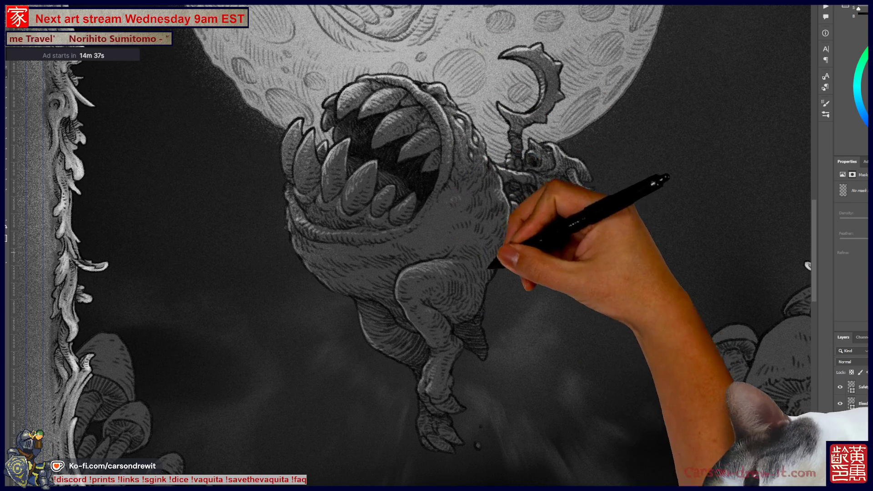
pyautogui.scroll(3, 409, 245)
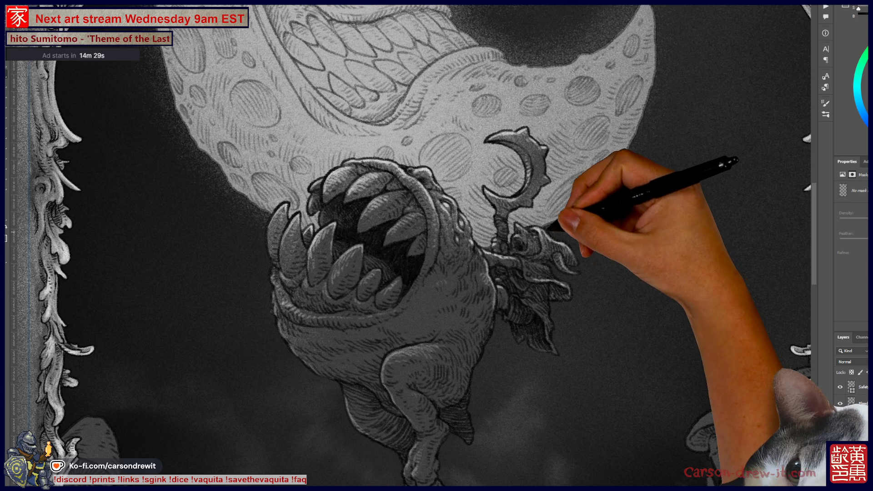
pyautogui.moveTo(409, 228); pyautogui.dragTo(489, 271)
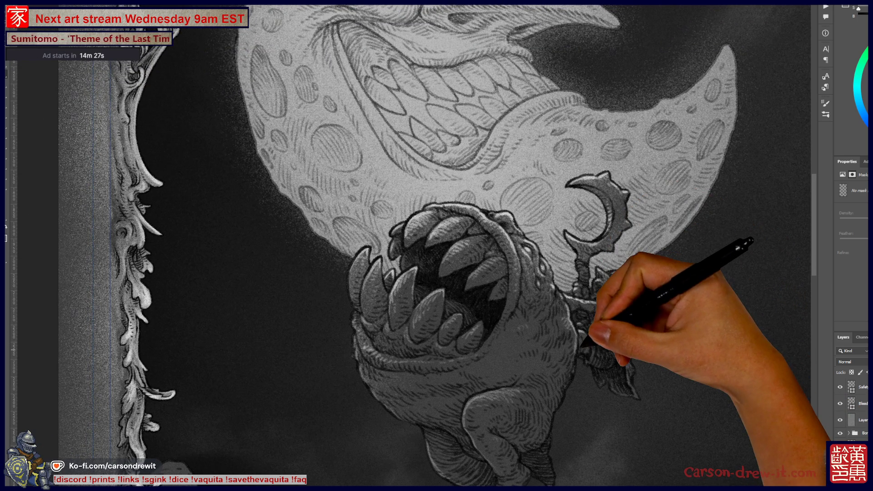
pyautogui.hotkey('ctrl', '-')
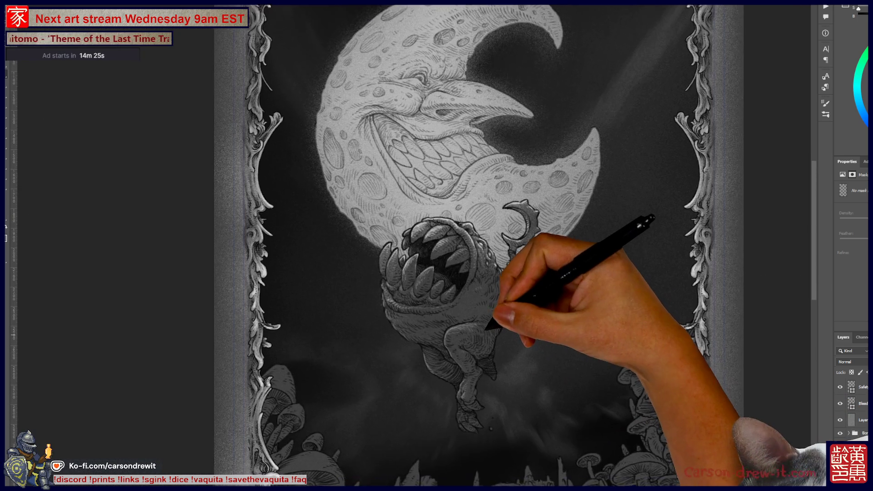
pyautogui.hotkey('ctrl', '-')
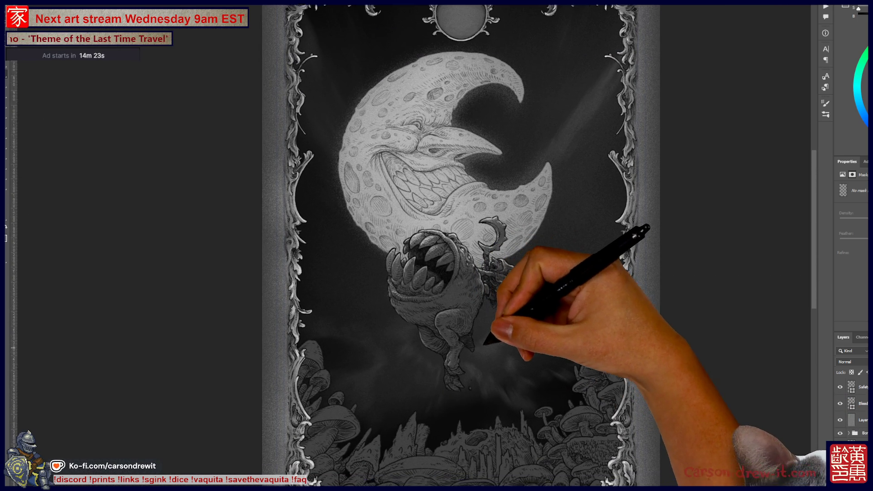
pyautogui.hotkey('ctrl', '-')
pyautogui.hotkey('ctrl', '+')
pyautogui.hotkey('ctrl', '+')
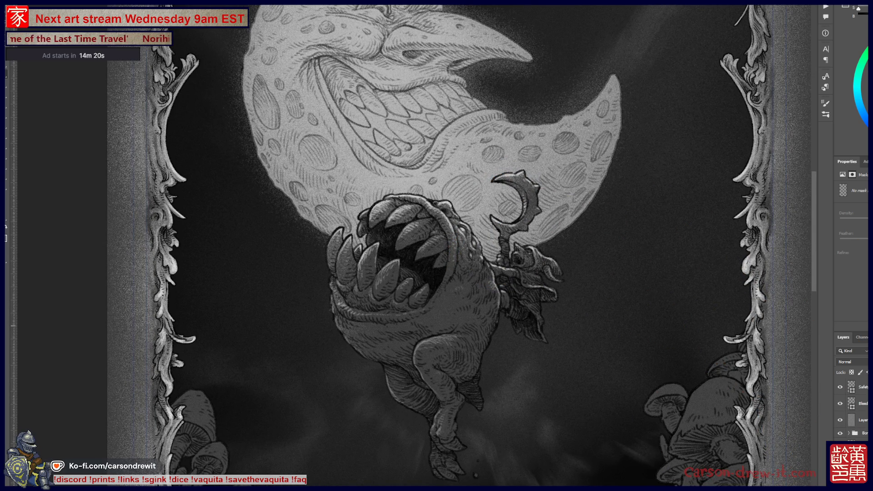
pyautogui.hotkey('alt', '[')
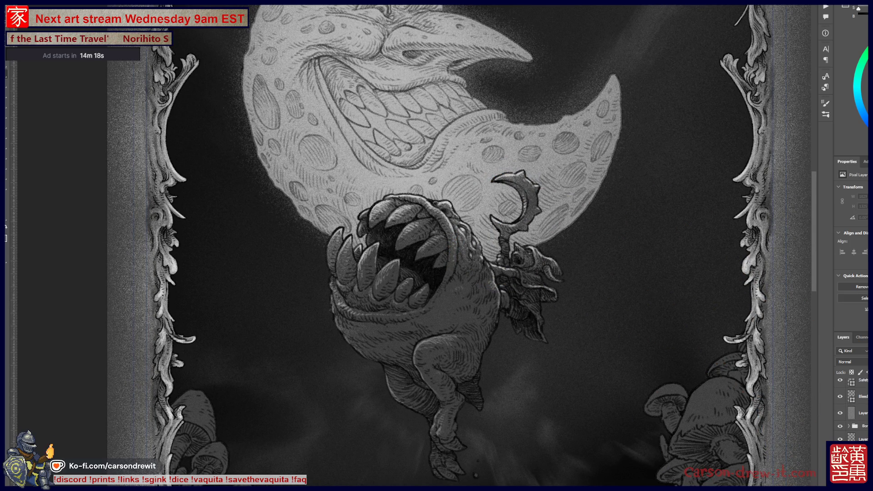
pyautogui.hotkey('alt', '[')
pyautogui.hotkey('alt', '[')
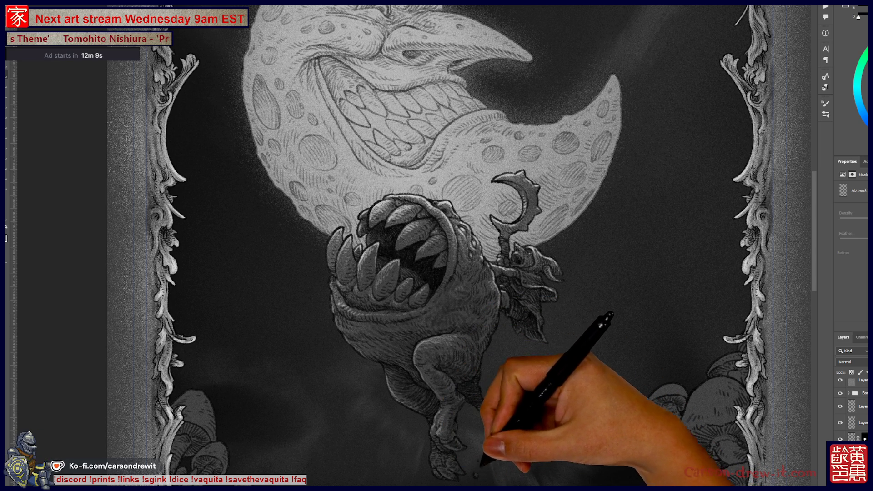
# Ctrl-scroll out until the full frame fits, from top medallion to bottom plaque.
pyautogui.press('ctrl')
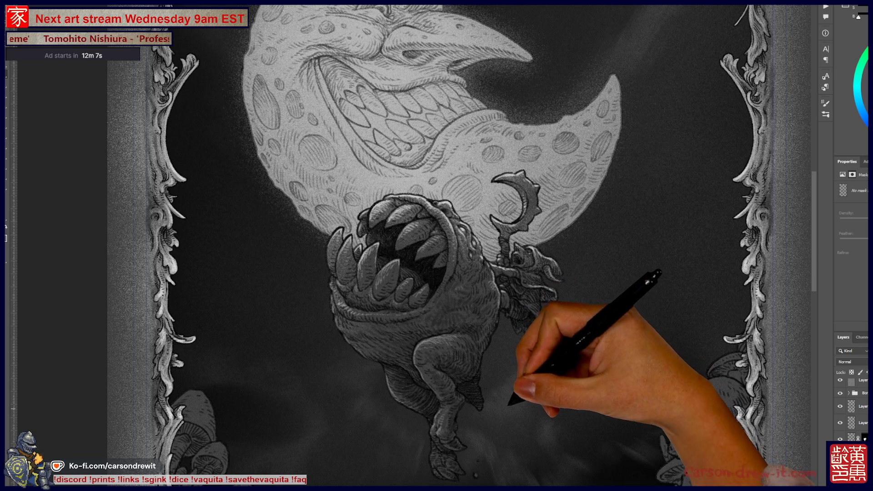
pyautogui.scroll(-3, 455, 246)
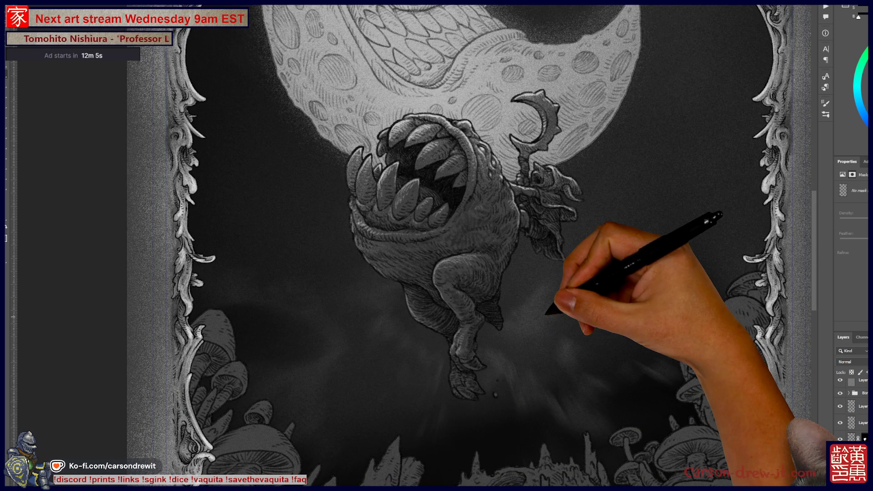
pyautogui.scroll(-5, 455, 246)
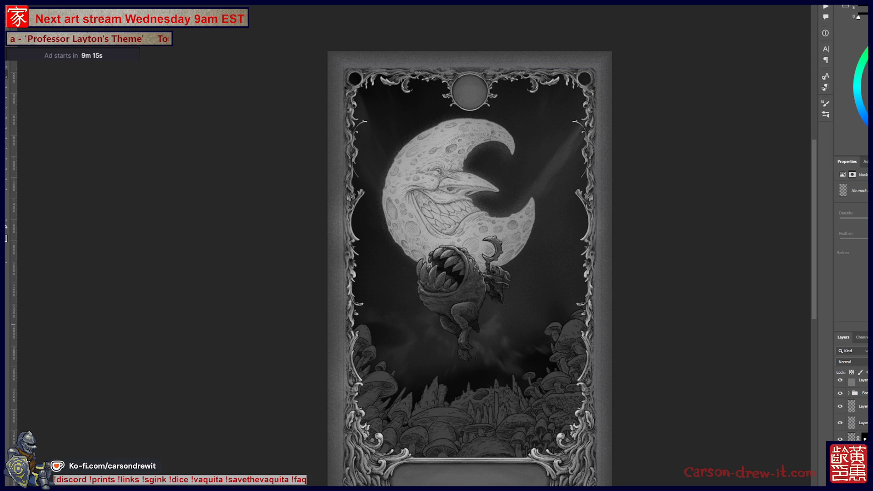
# Zoom in and pan up until the moon's grinning cratered face fills the view.
pyautogui.scroll(3, 550, 341)
pyautogui.moveTo(432, 360)
pyautogui.mouseDown()
pyautogui.moveTo(536, 312)
pyautogui.moveTo(555, 360)
pyautogui.moveTo(564, 439)
pyautogui.mouseUp()
pyautogui.moveTo(511, 378)
pyautogui.mouseDown()
pyautogui.moveTo(579, 408)
pyautogui.moveTo(552, 416)
pyautogui.moveTo(559, 244)
pyautogui.moveTo(523, 226)
pyautogui.moveTo(503, 179)
pyautogui.moveTo(585, 214)
pyautogui.mouseUp()
pyautogui.scroll(2, 852, 409)
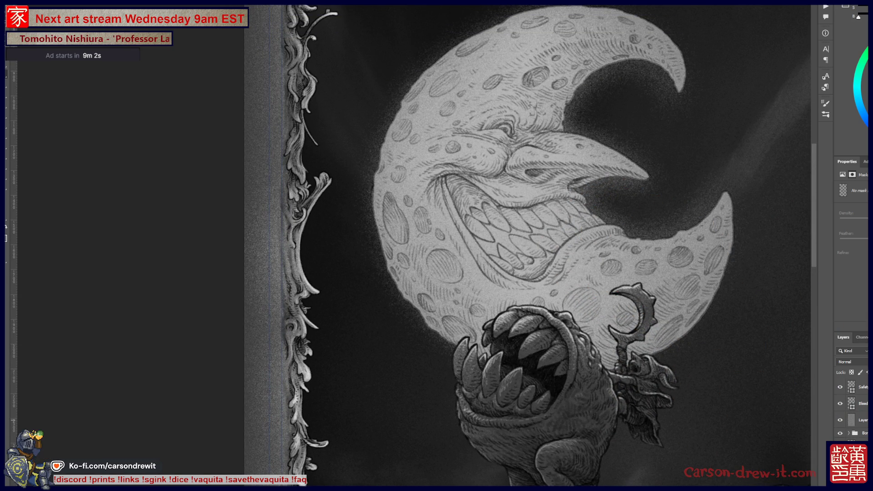
# Select a different layer's mask for editing and zoom out slightly.
pyautogui.scroll(-3, 853, 409)
pyautogui.scroll(-2, 853, 410)
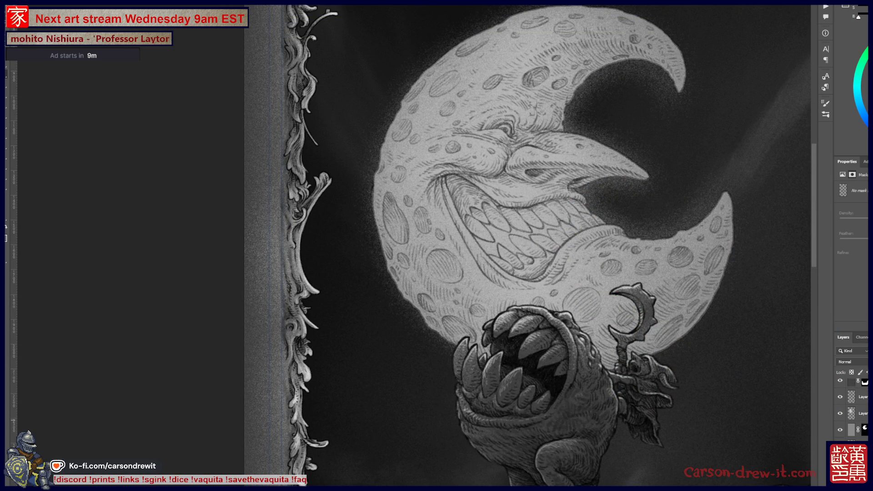
pyautogui.click(861, 413)
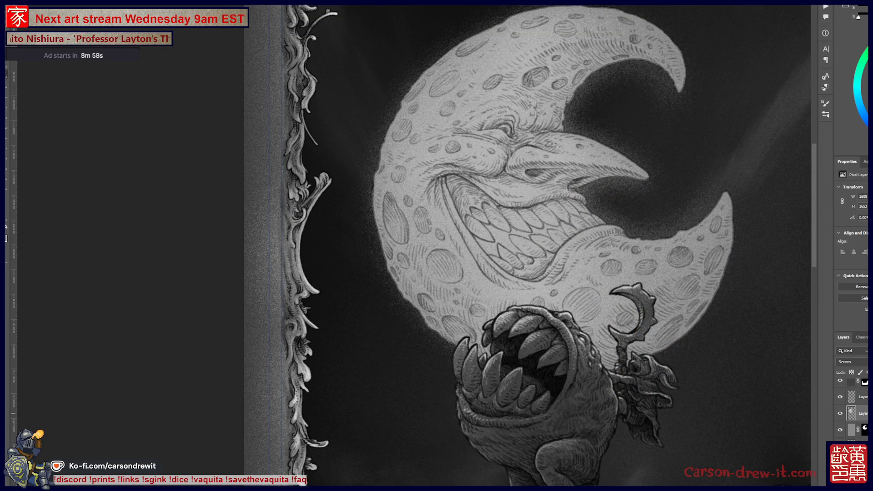
pyautogui.click(864, 412)
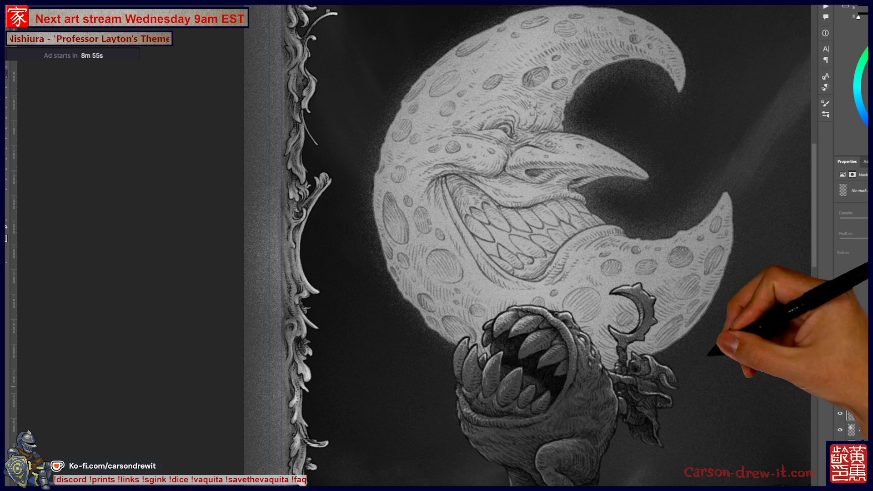
pyautogui.hotkey('ctrl', '-')
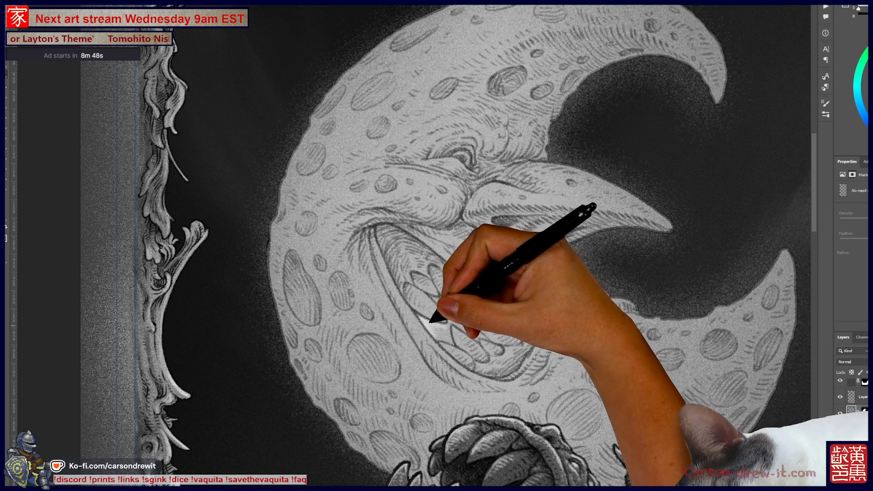
# Add fine hatching around the moon's squinting eye, long nose and cheek.
pyautogui.press('ctrl')
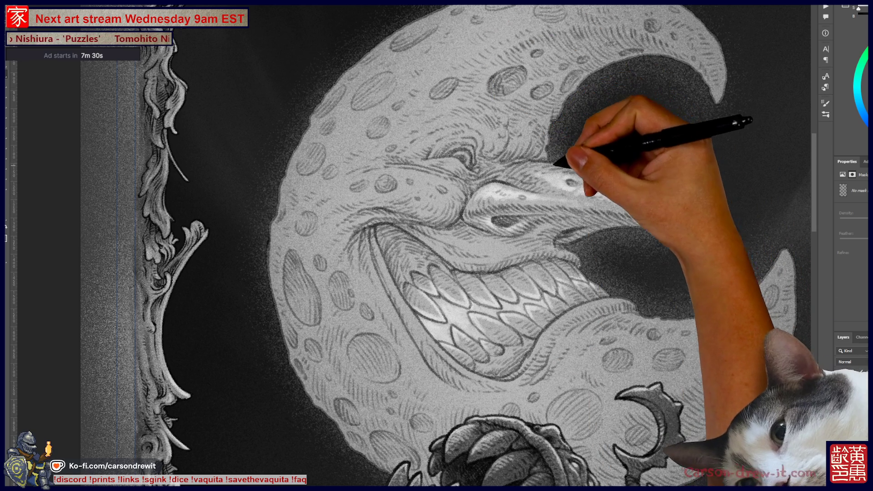
pyautogui.press('ctrl')
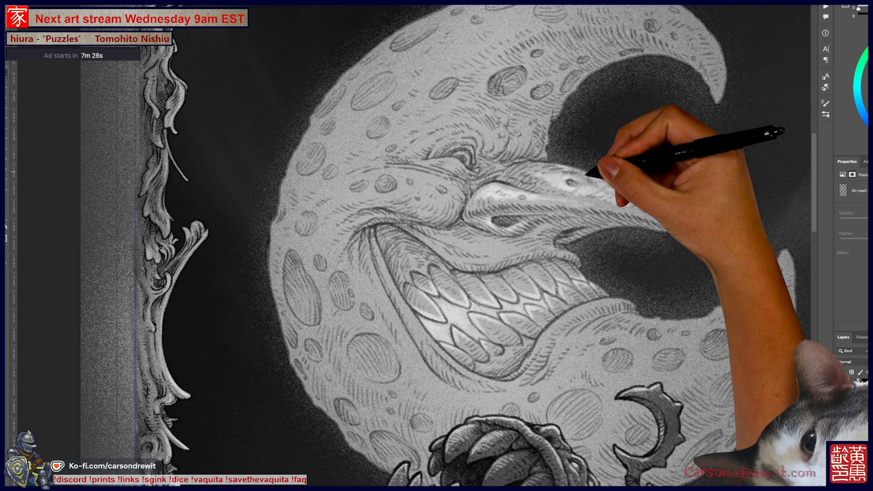
pyautogui.press('ctrl')
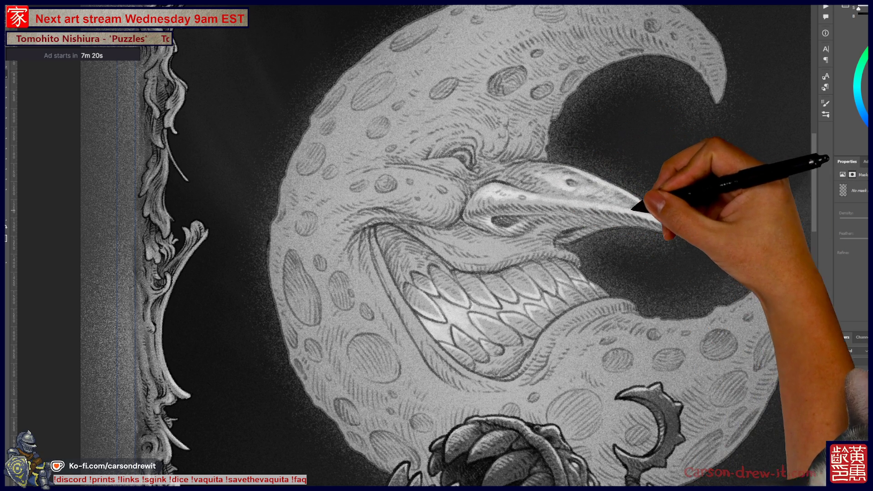
pyautogui.moveTo(445, 205); pyautogui.dragTo(398, 243)
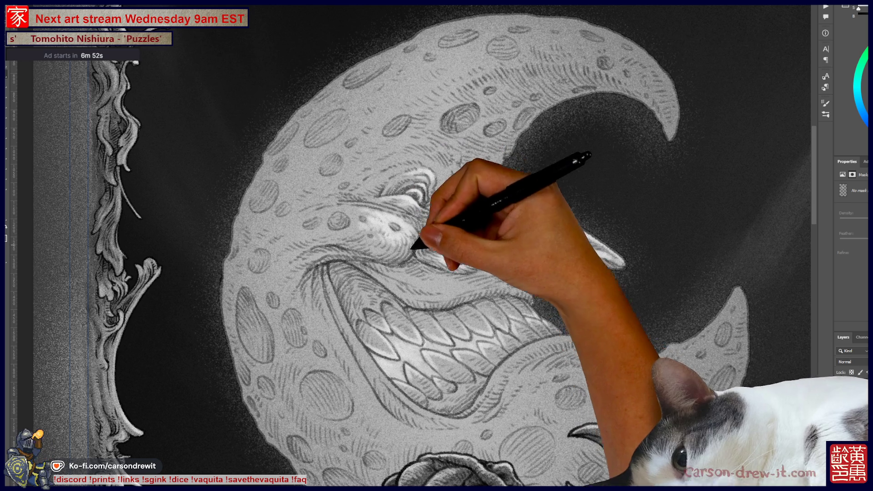
pyautogui.hotkey('ctrl', '-')
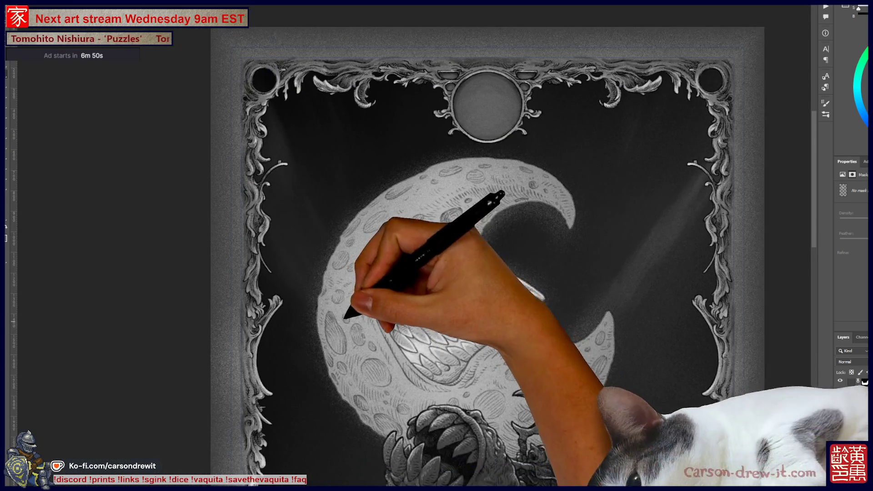
pyautogui.hotkey('ctrl', '+')
pyautogui.hotkey('ctrl', '+')
pyautogui.hotkey('ctrl', '+')
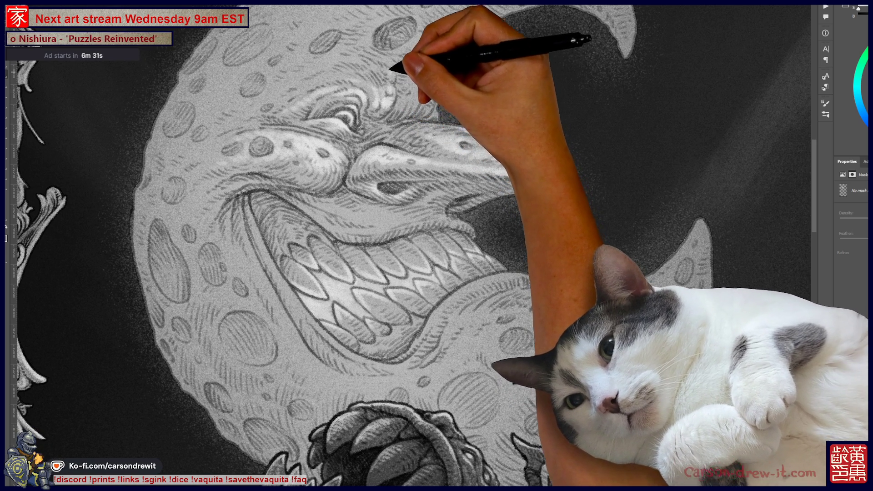
pyautogui.moveTo(420, 204); pyautogui.dragTo(429, 294)
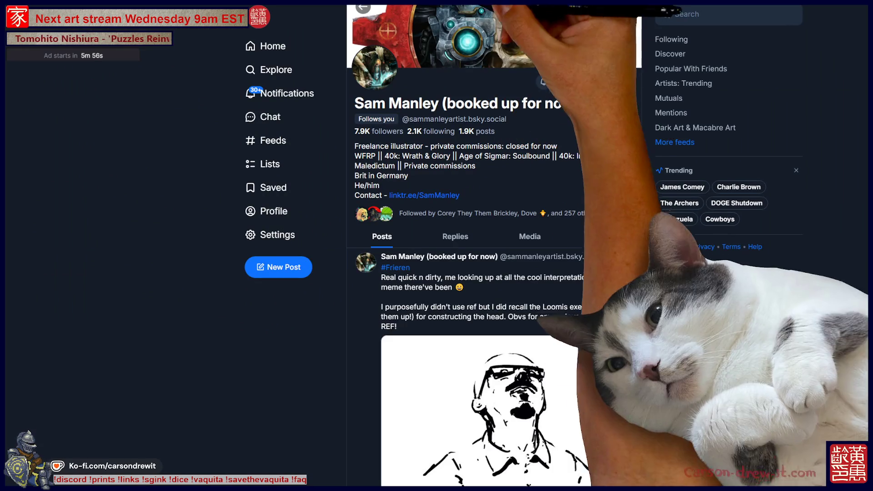
# Filter the artist's profile to media and browse the Warhammer figure images up to the armored bust.
pyautogui.click(530, 236)
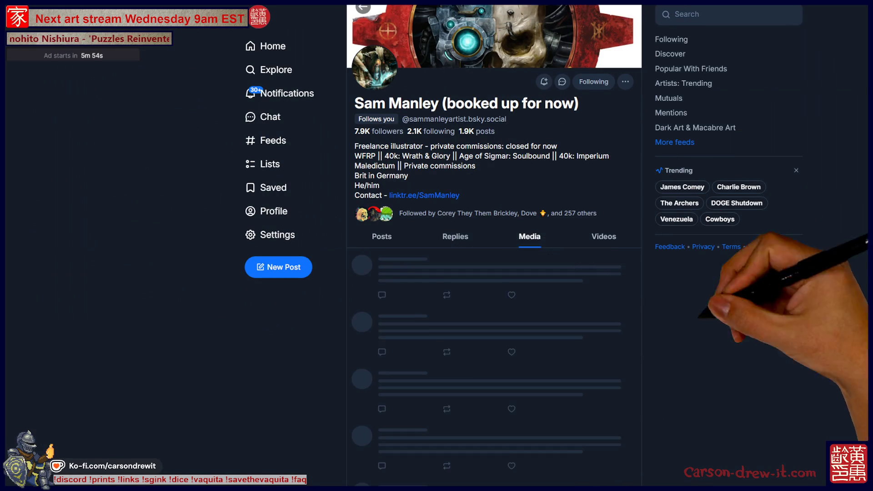
pyautogui.scroll(-10, 769, 296)
pyautogui.scroll(3, 501, 246)
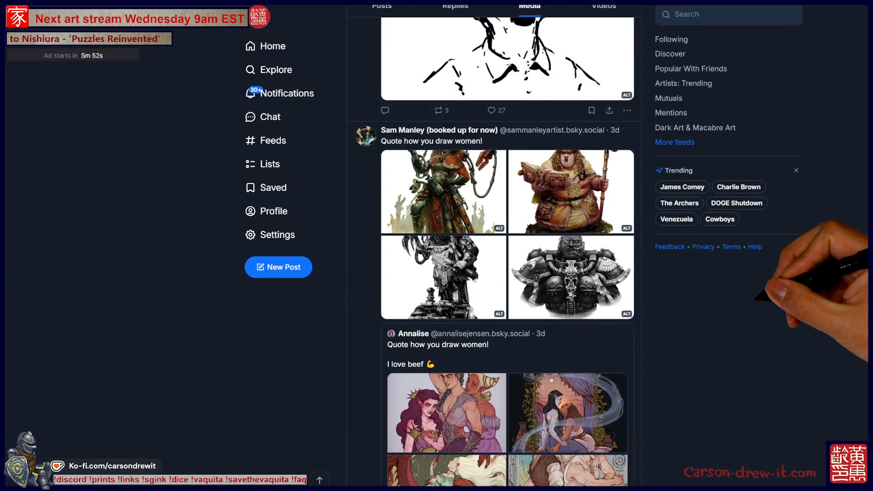
pyautogui.click(441, 196)
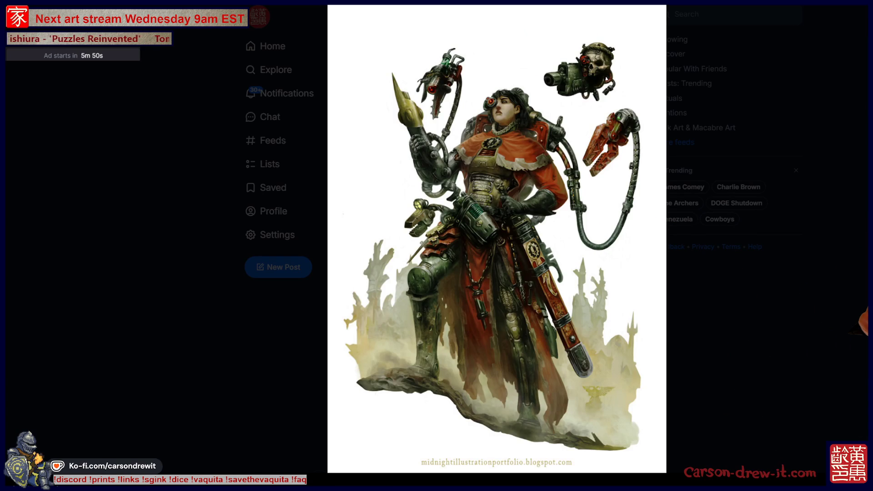
pyautogui.press('Right')
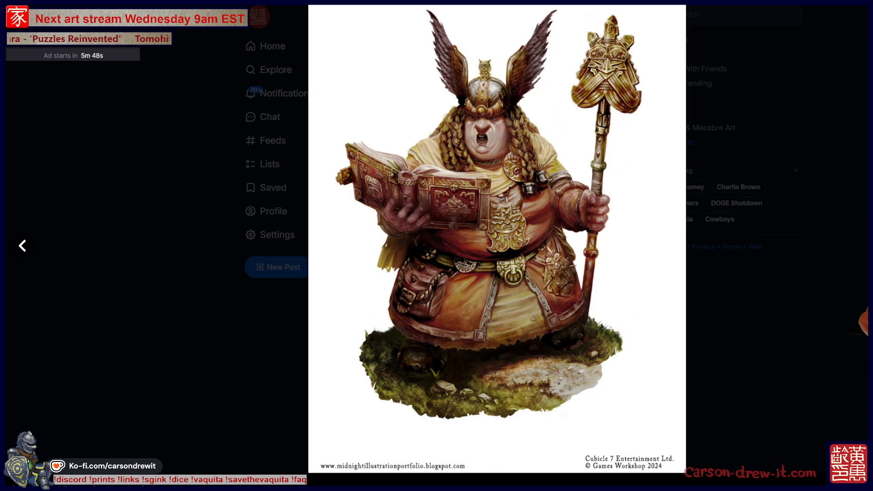
pyautogui.press('Right')
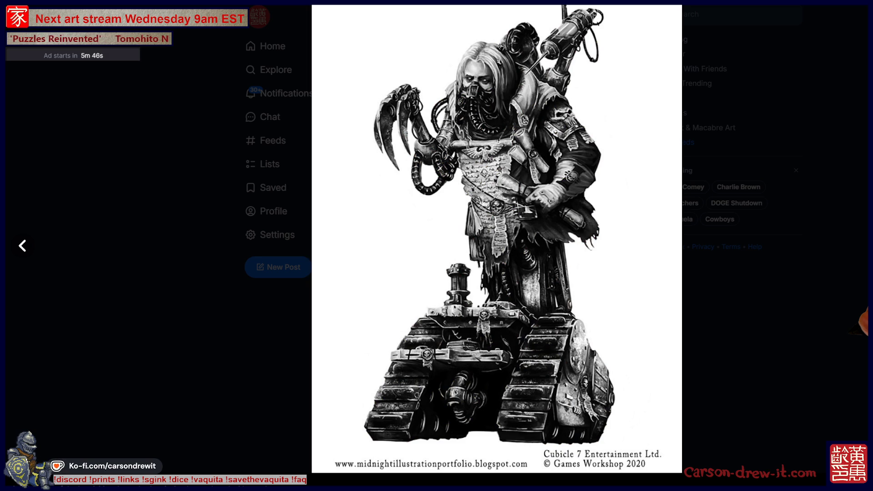
pyautogui.press('Right')
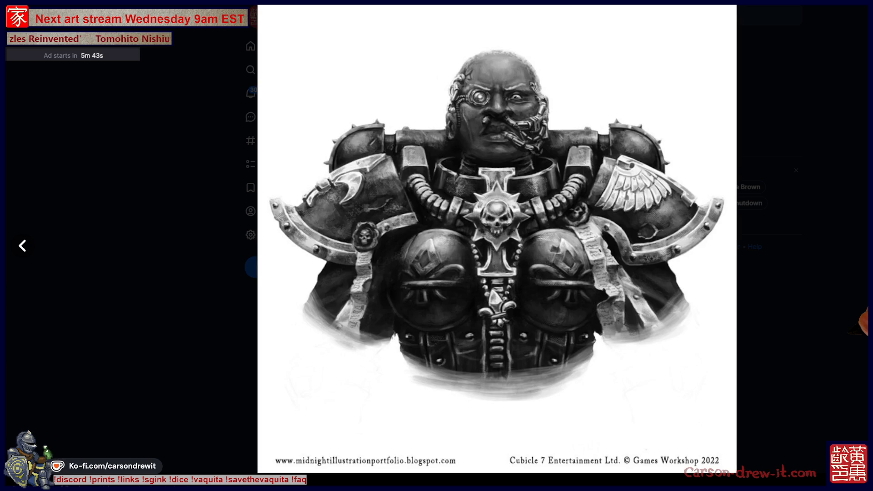
pyautogui.press('Escape')
# View the Art vs Artist drawing and the 40k battle scene full-size.
pyautogui.scroll(-5, 493, 250)
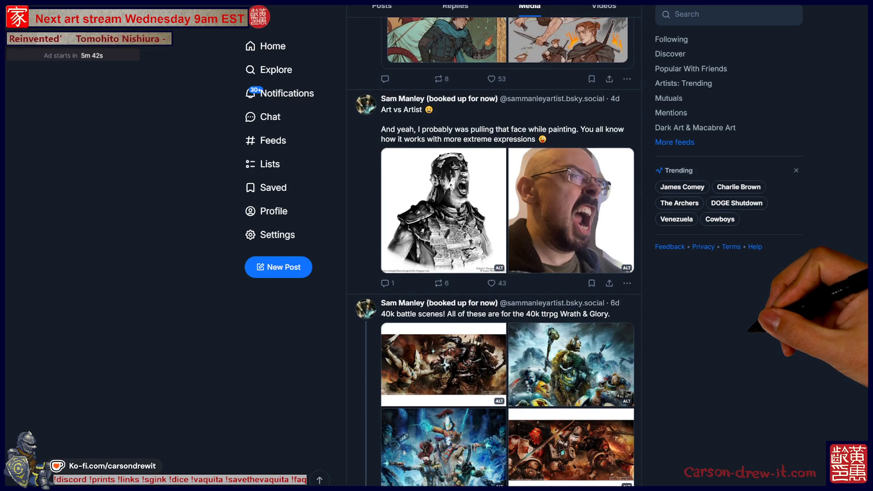
pyautogui.scroll(-2, 494, 250)
pyautogui.scroll(2, 494, 250)
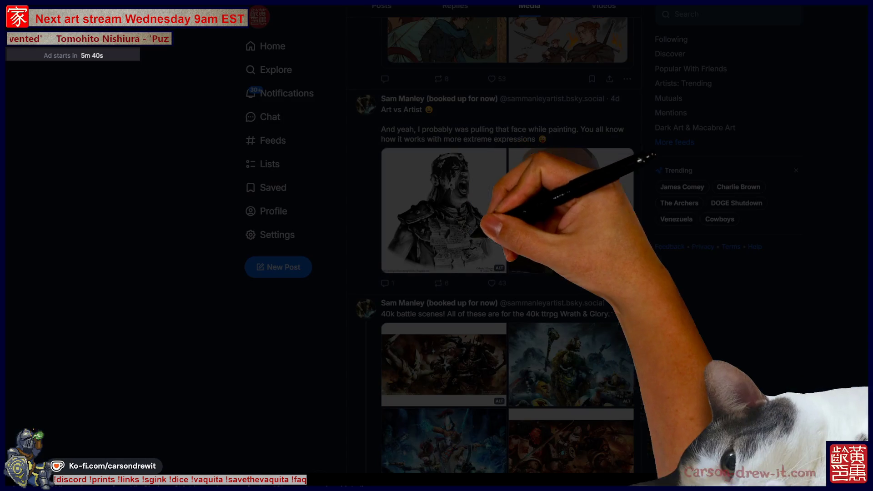
pyautogui.click(444, 209)
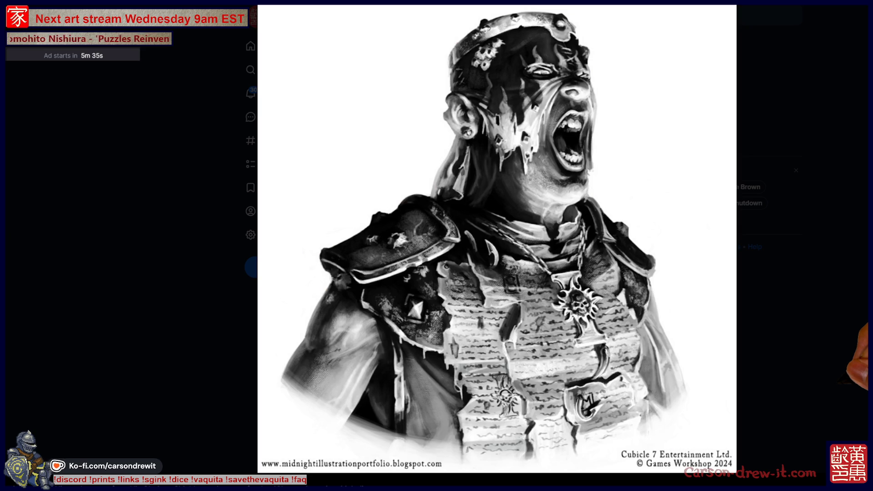
pyautogui.press('Escape')
pyautogui.scroll(-4, 491, 273)
pyautogui.click(438, 404)
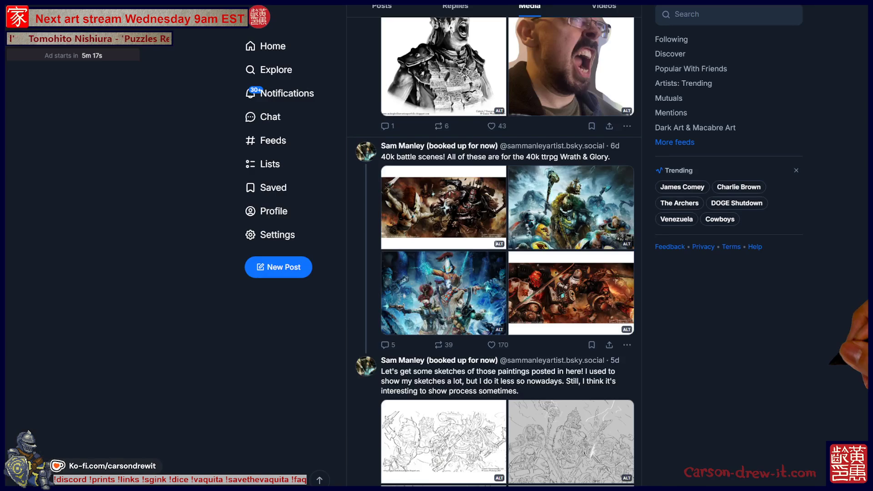
pyautogui.scroll(-7, 494, 245)
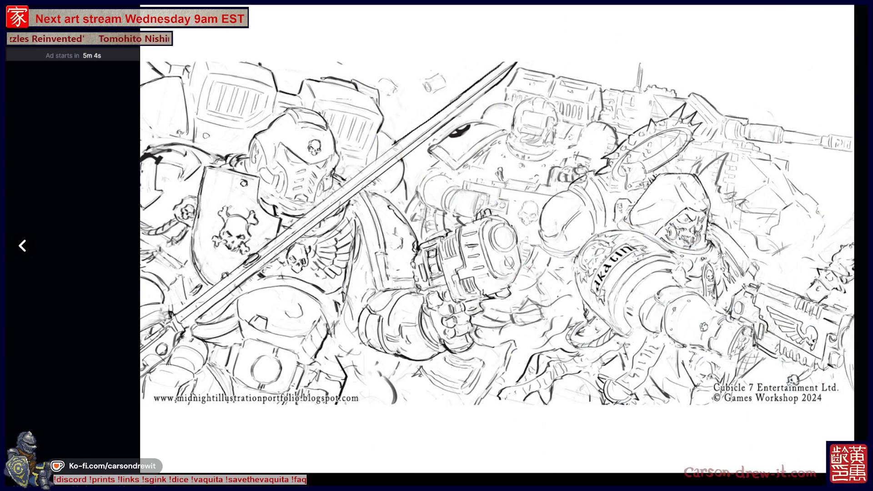
pyautogui.press('Escape')
# Enlarge the dragon, walker and haunted-house paintings in turn, closing each.
pyautogui.scroll(-8, 493, 246)
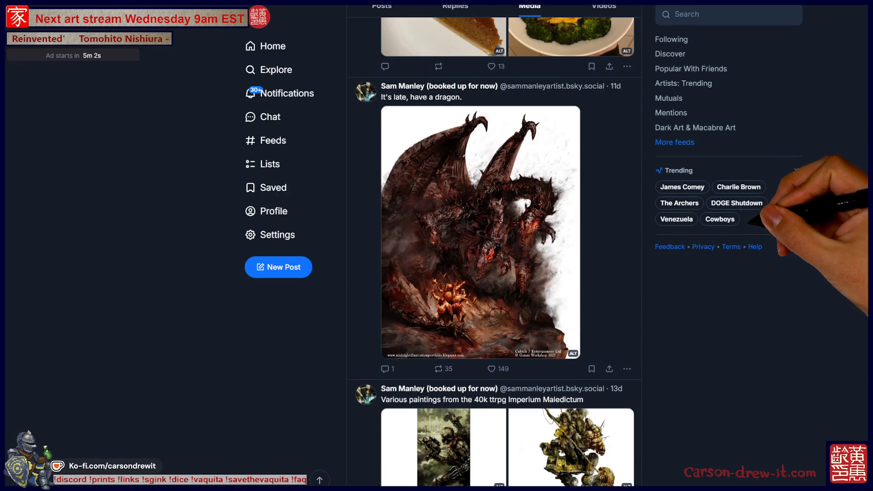
pyautogui.click(523, 237)
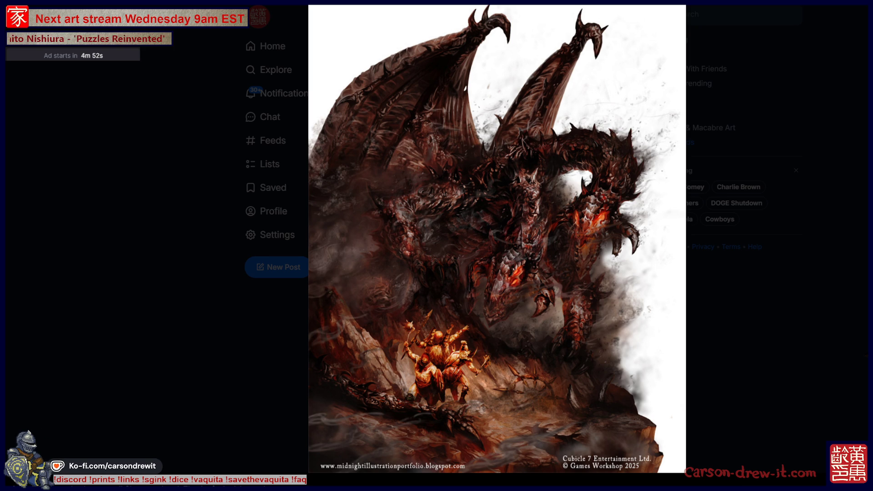
pyautogui.press('Escape')
pyautogui.scroll(-5, 494, 250)
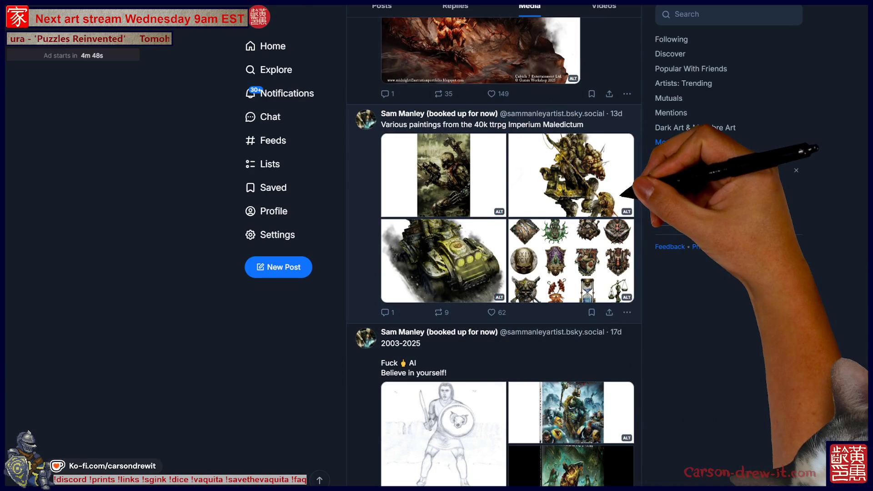
pyautogui.click(584, 202)
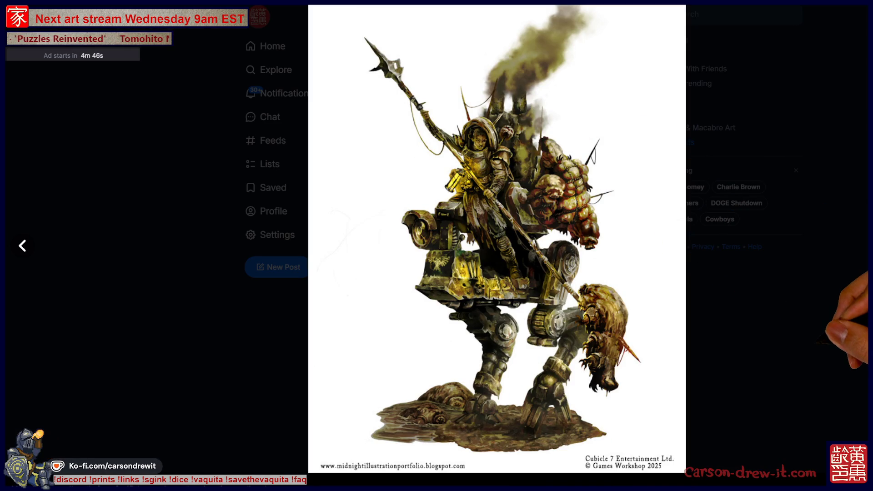
pyautogui.press('Escape')
pyautogui.scroll(-10, 494, 250)
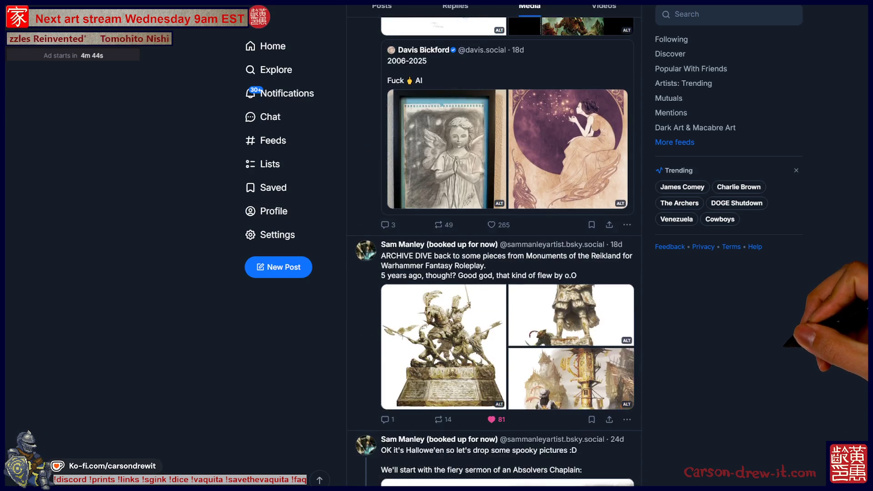
pyautogui.scroll(-10, 507, 250)
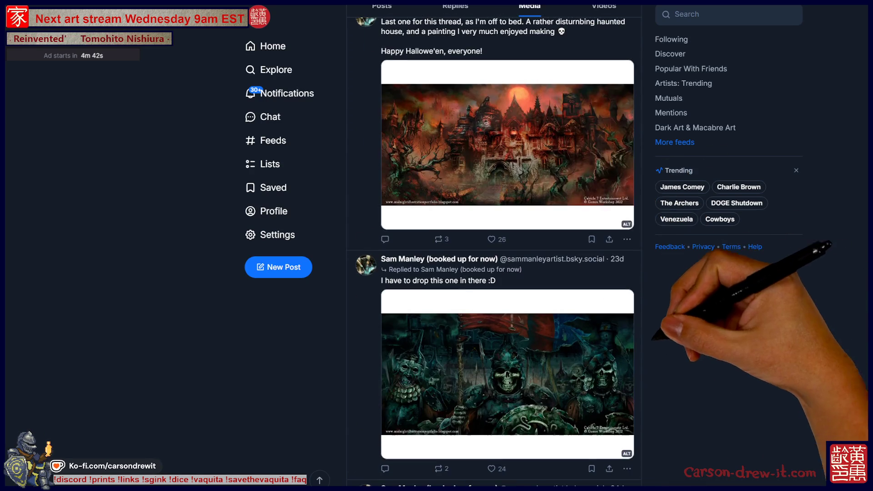
pyautogui.click(508, 146)
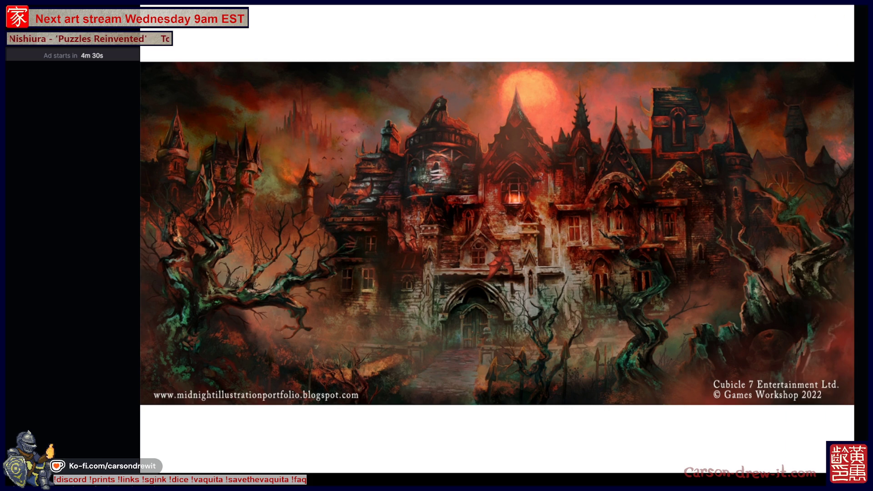
pyautogui.press('Escape')
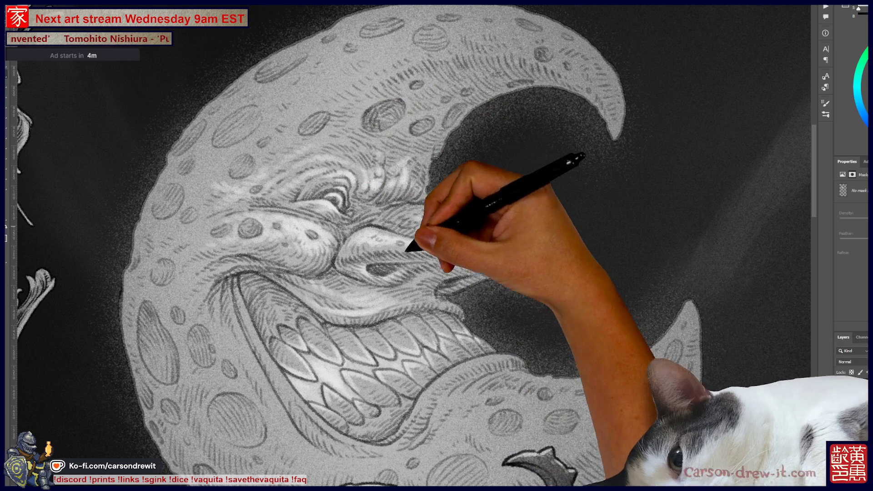
# Shade the moon's face, nose and teeth, briefly checking the full framed illustration.
pyautogui.scroll(-3, 411, 245)
pyautogui.scroll(-1, 411, 246)
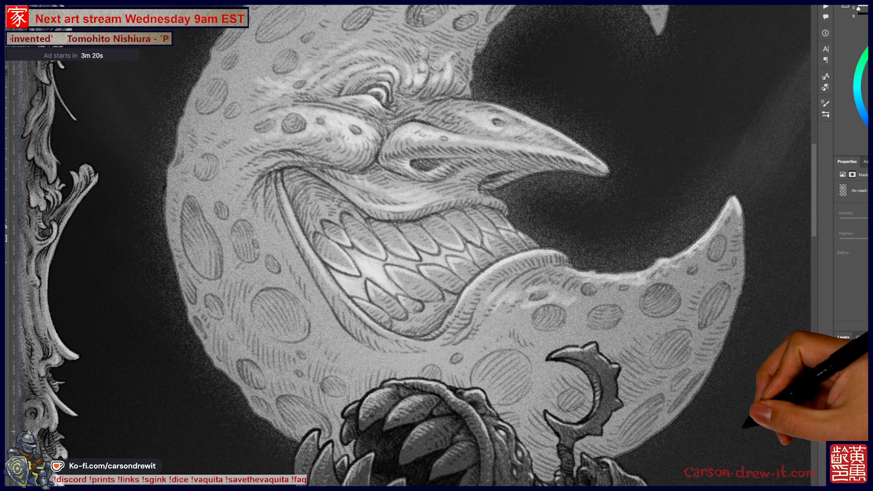
pyautogui.hotkey('ctrl', '-')
pyautogui.hotkey('ctrl', '-')
pyautogui.hotkey('ctrl', '+')
pyautogui.hotkey('ctrl', '+')
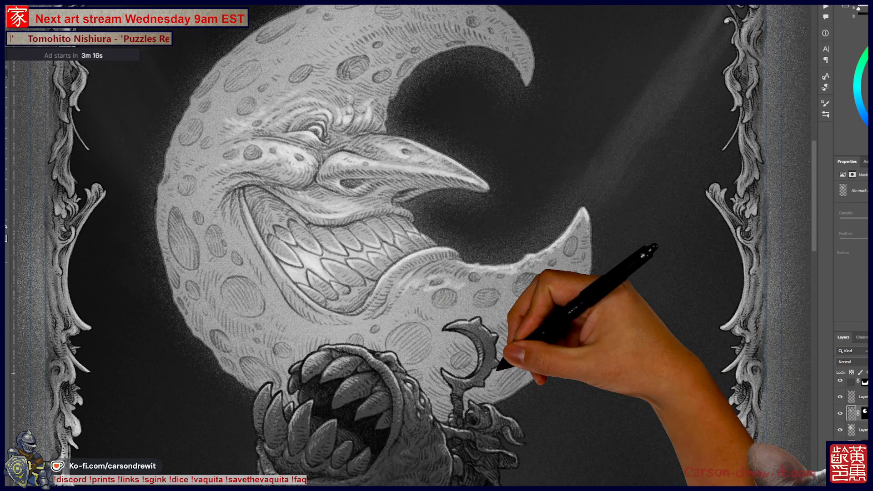
# Stipple a soft glow around the moon's upper horn and outer rim against the dark sky.
pyautogui.moveTo(409, 246); pyautogui.dragTo(394, 261)
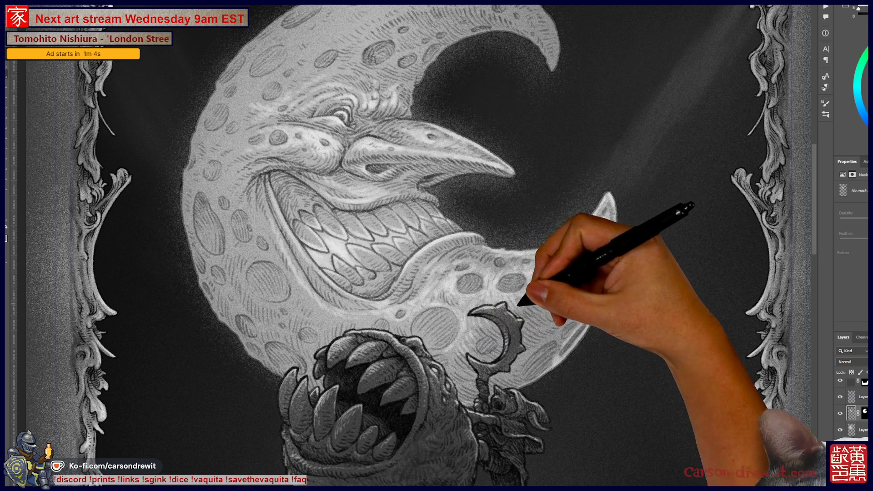
pyautogui.moveTo(534, 398); pyautogui.dragTo(645, 460)
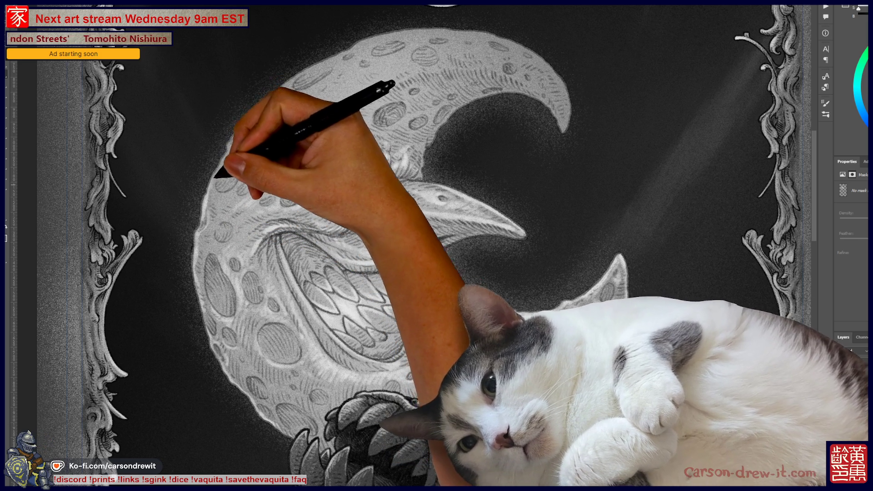
pyautogui.scroll(3, 437, 246)
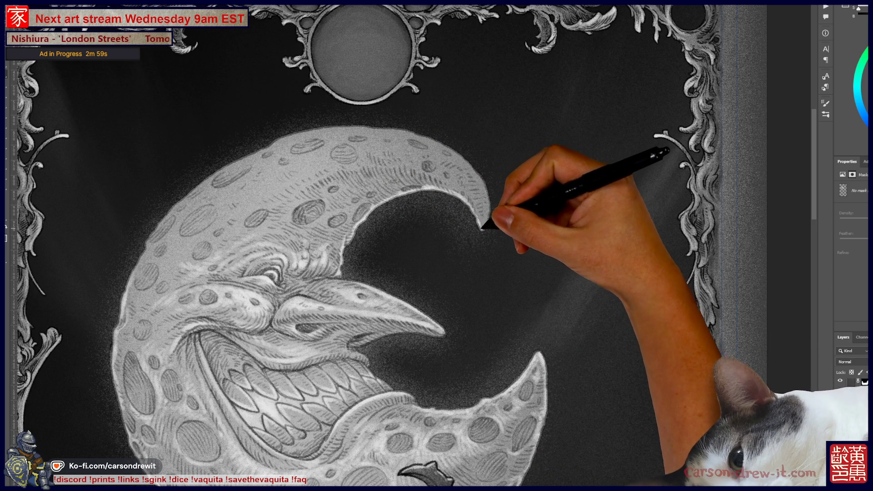
# Stipple soft light along the moon's inner curve and lower horn, then check the whole artwork.
pyautogui.moveTo(437, 246)
pyautogui.mouseDown()
pyautogui.moveTo(541, 239)
pyautogui.moveTo(490, 280)
pyautogui.mouseUp()
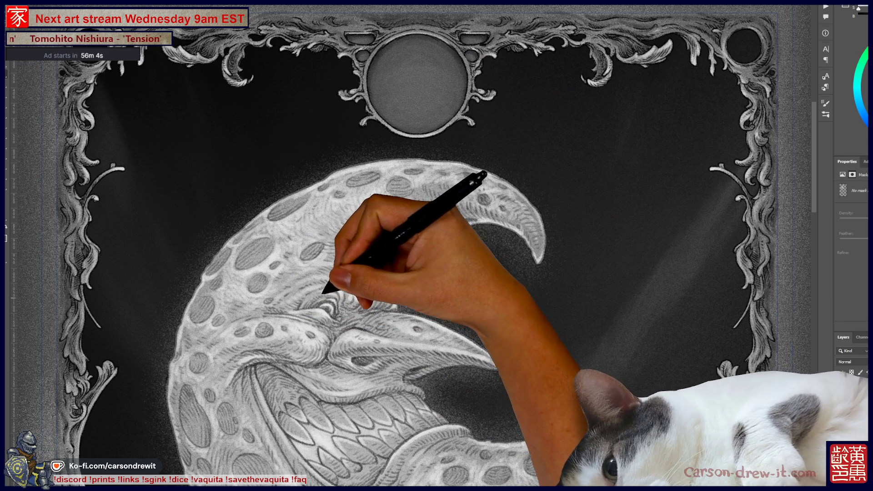
pyautogui.hotkey('ctrl', '-')
pyautogui.hotkey('ctrl', '-')
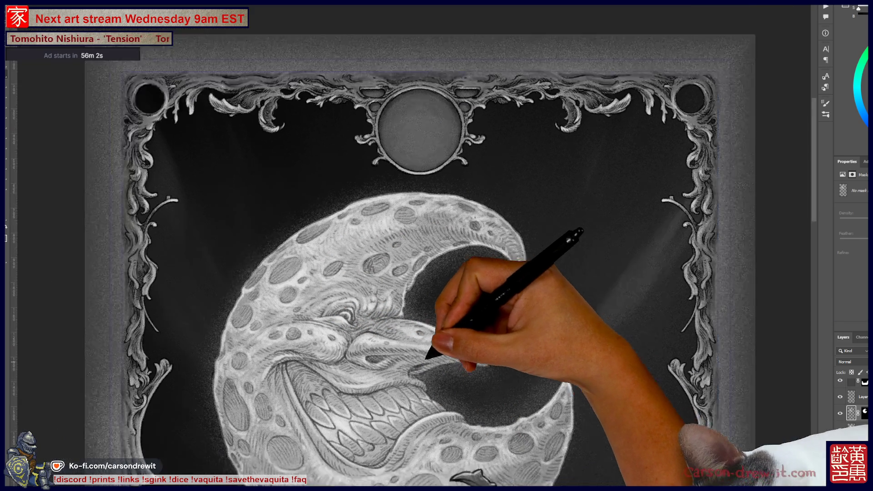
pyautogui.hotkey('ctrl', '+')
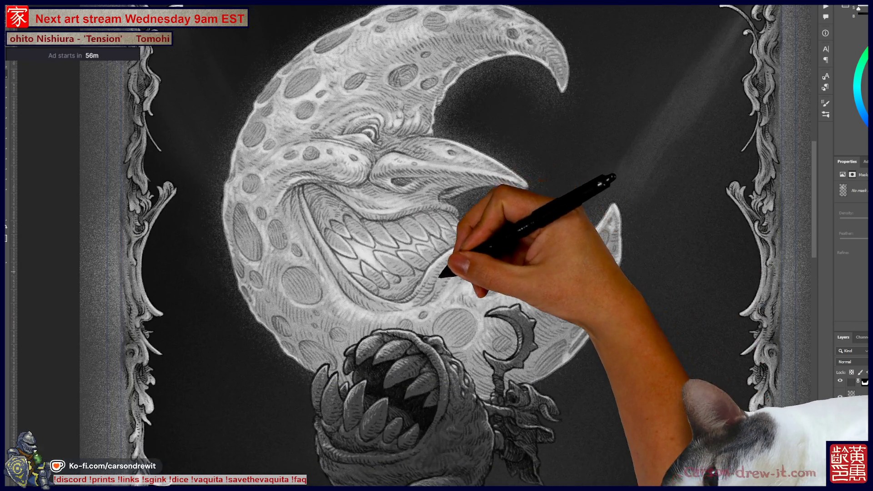
# Duplicate the upper layer's mask onto the lower painting layer beneath it.
pyautogui.hotkey('ctrl', '-')
pyautogui.hotkey('ctrl', '-')
pyautogui.hotkey('ctrl', '-')
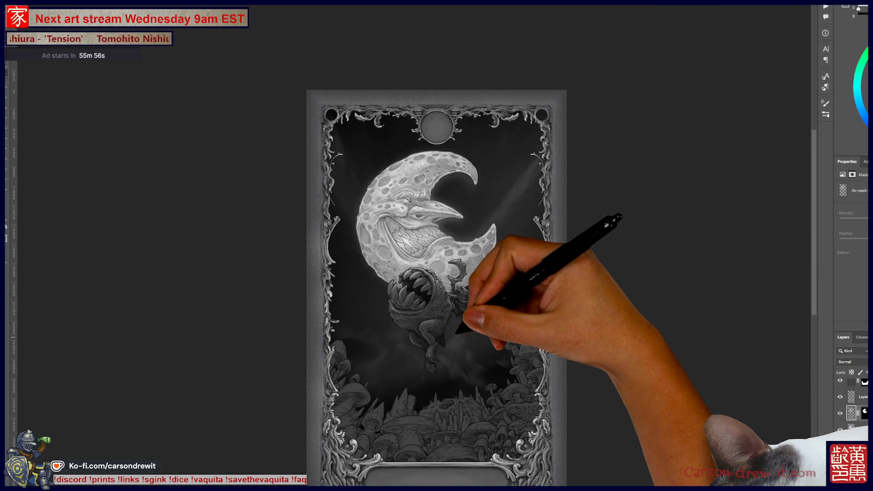
pyautogui.hotkey('ctrl', '+')
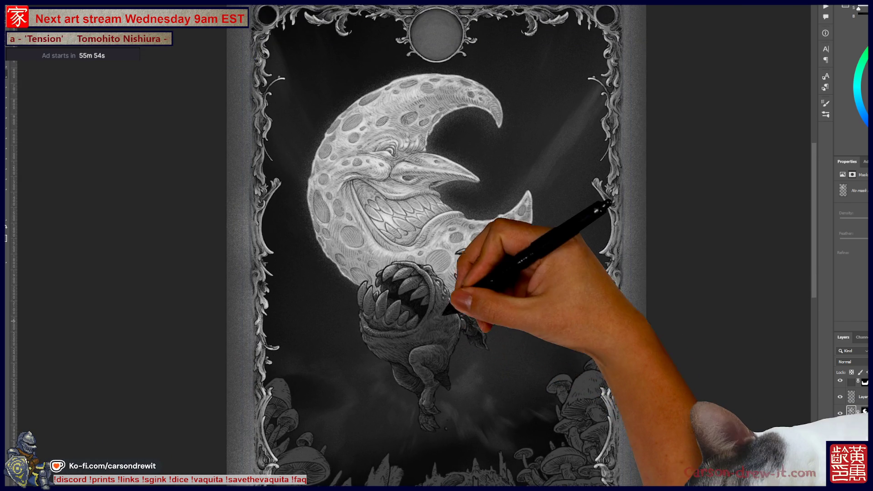
pyautogui.hotkey('ctrl', '+')
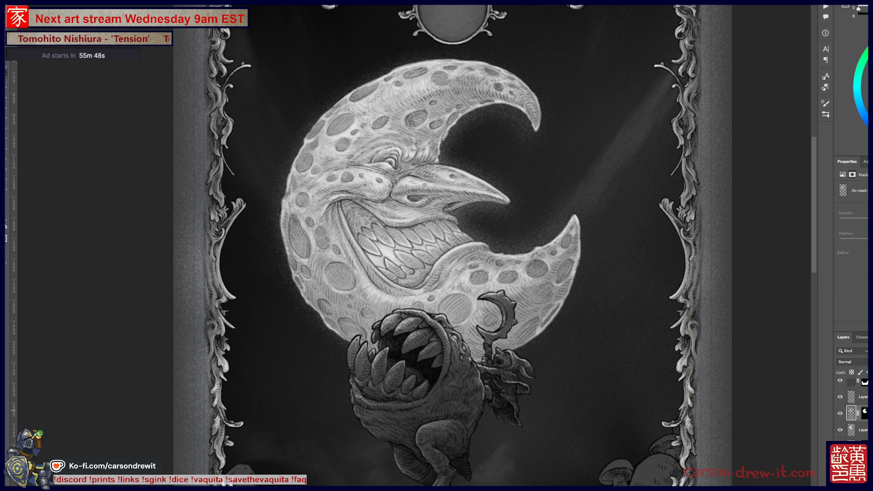
pyautogui.click(852, 413)
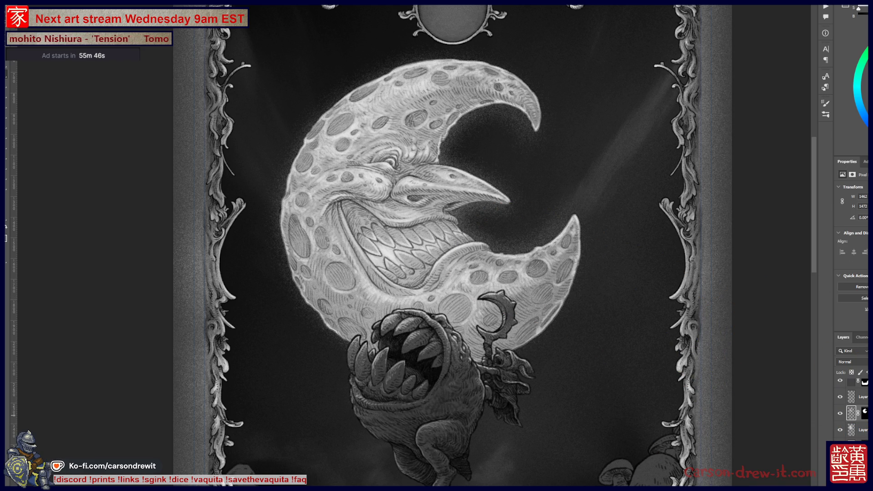
pyautogui.moveTo(865, 413); pyautogui.dragTo(865, 429)
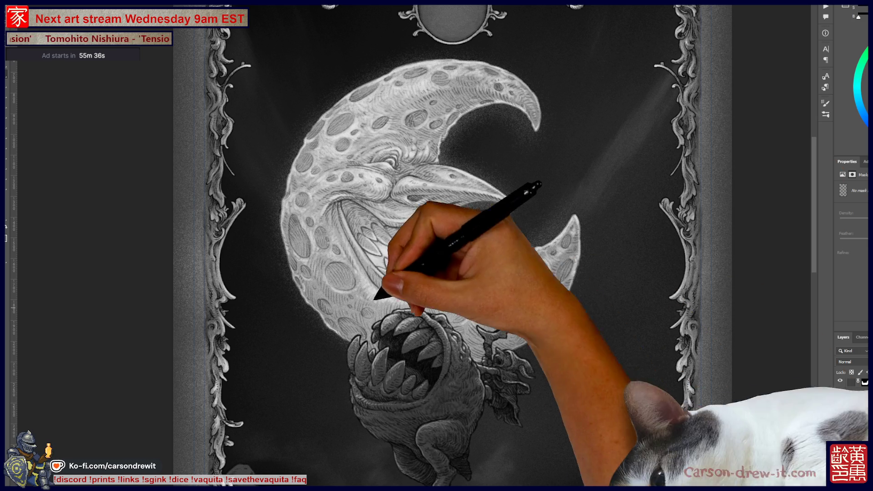
pyautogui.scroll(4, 251, 155)
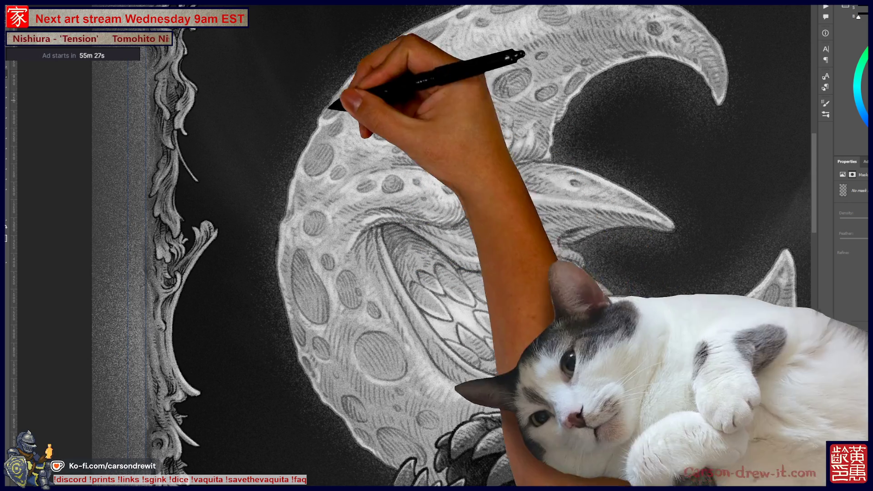
# Undo back to the refined moon face with its detailed eye, lips and full teeth.
pyautogui.hotkey('ctrl', 'z')
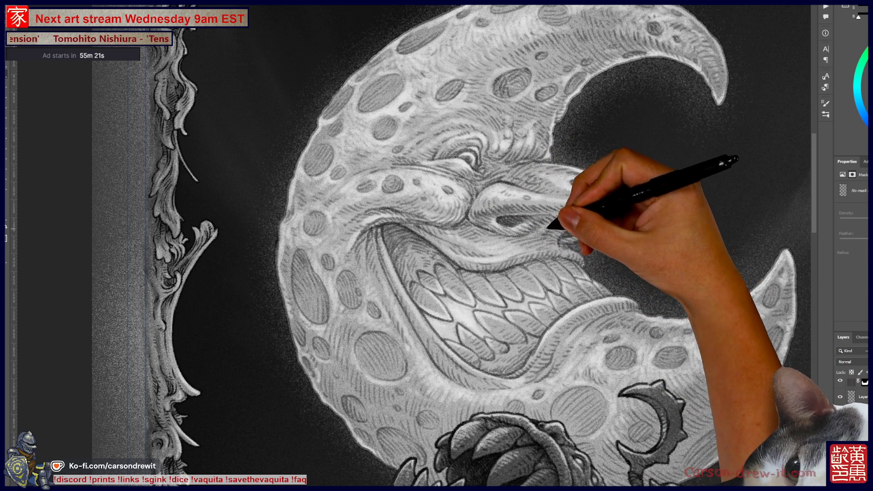
pyautogui.press('ctrl')
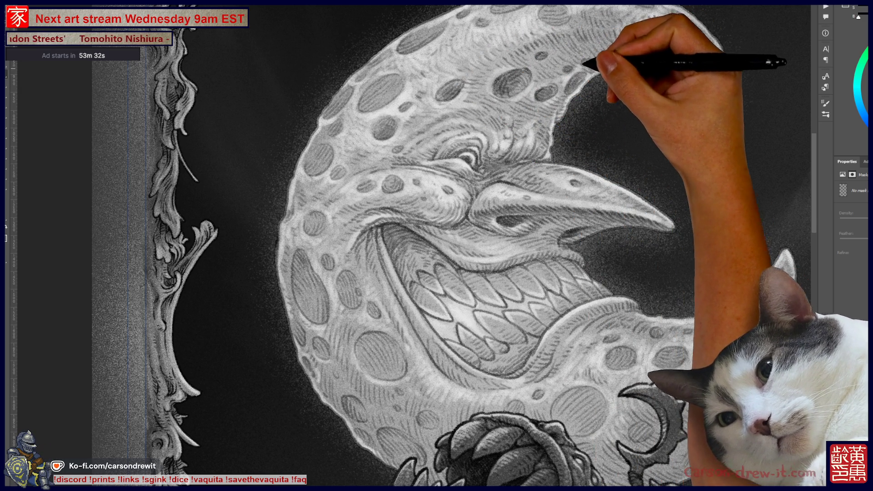
# Pan up to show the moon's upper tip and the top border ornament.
pyautogui.moveTo(614, 74); pyautogui.dragTo(482, 191)
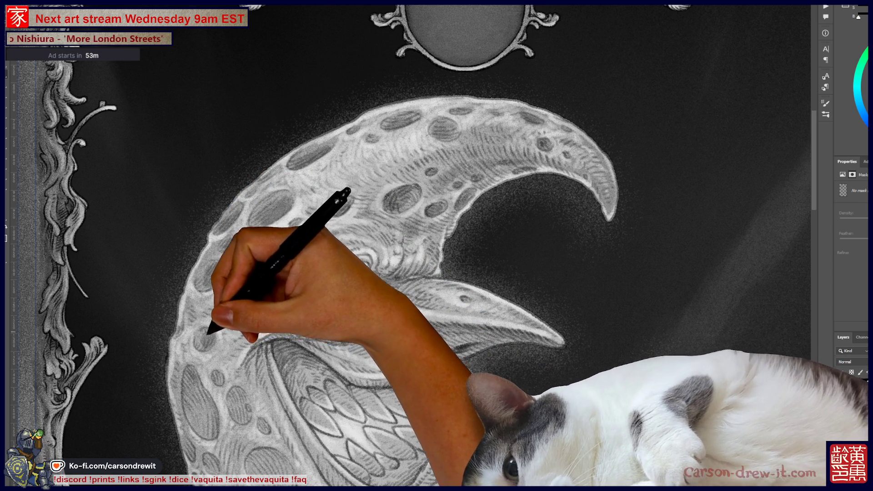
pyautogui.scroll(-5, 414, 246)
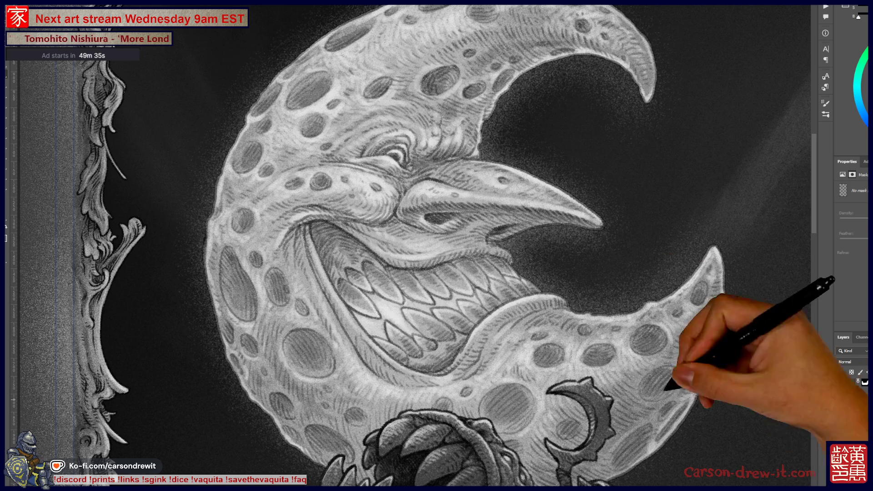
pyautogui.hotkey('ctrl', '-')
pyautogui.hotkey('ctrl', '-')
pyautogui.hotkey('ctrl', '-')
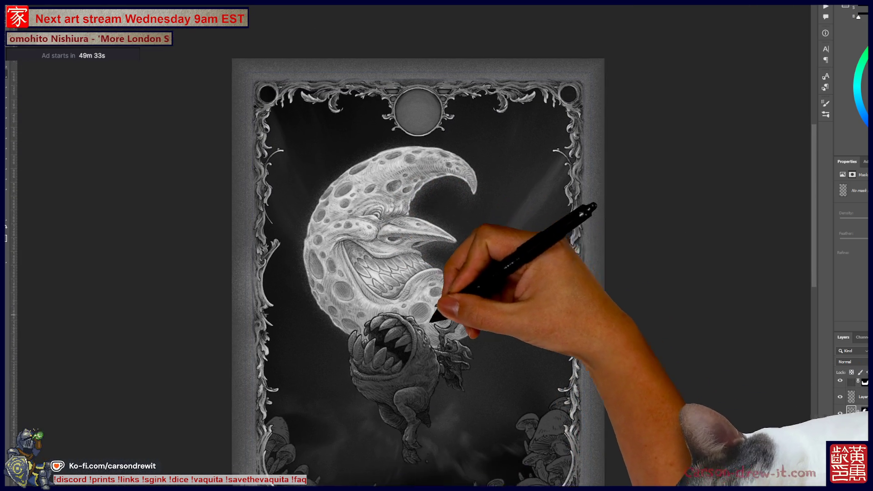
pyautogui.hotkey('ctrl', '+')
pyautogui.hotkey('ctrl', '+')
pyautogui.hotkey('ctrl', '+')
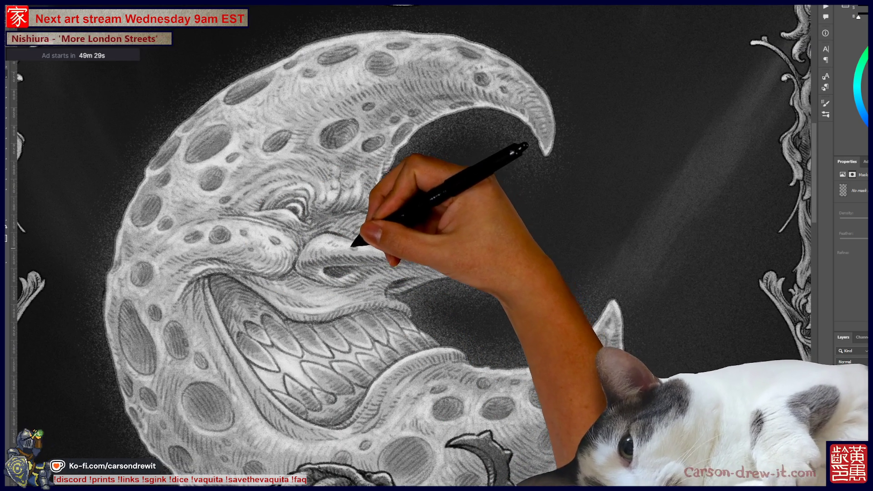
pyautogui.moveTo(454, 273); pyautogui.dragTo(427, 218)
pyautogui.hotkey('ctrl', '-')
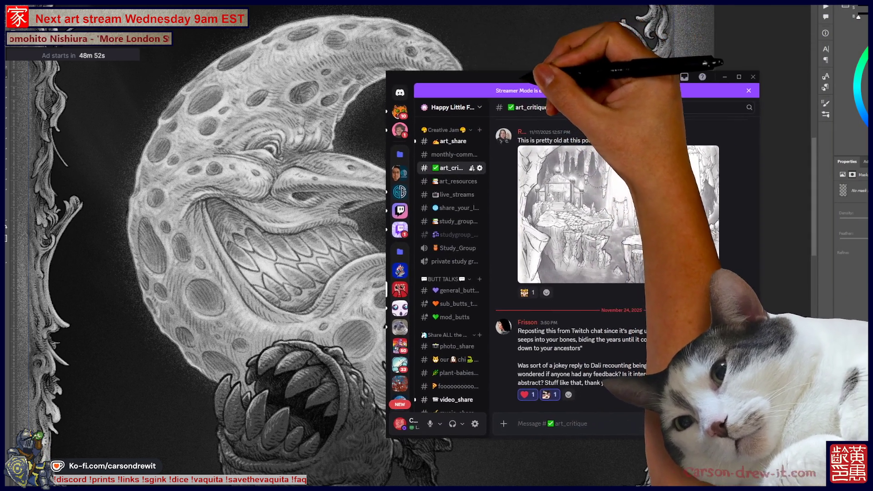
# Scroll up in Discord's art_critique channel of the Happy Little Families server.
pyautogui.scroll(4, 455, 314)
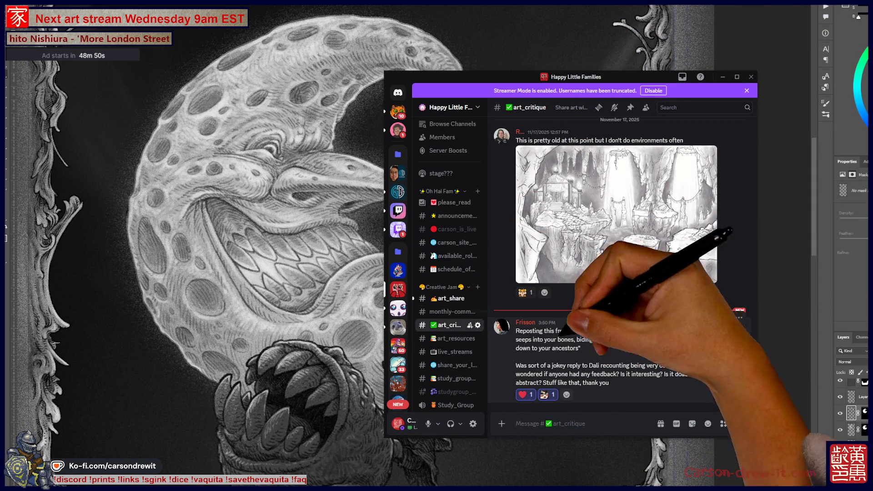
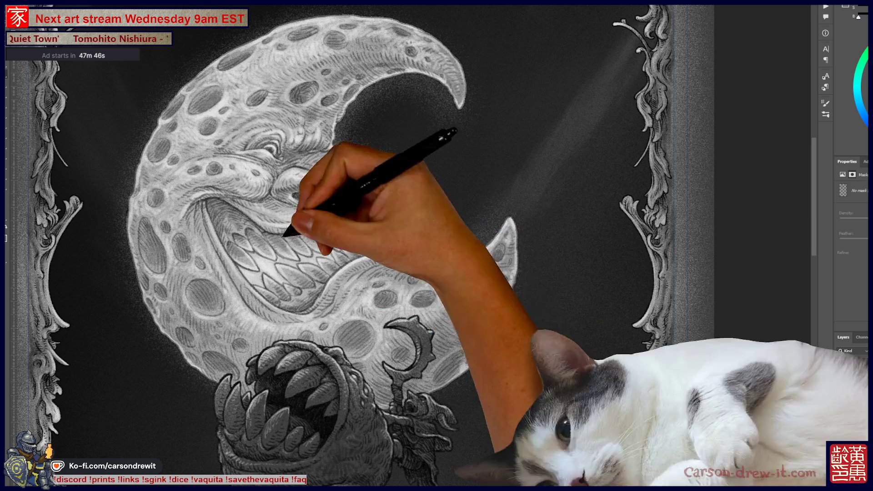
# Frame the moon's face and select the layer above for shading.
pyautogui.hotkey('ctrl', '0')
pyautogui.scroll(5, 366, 263)
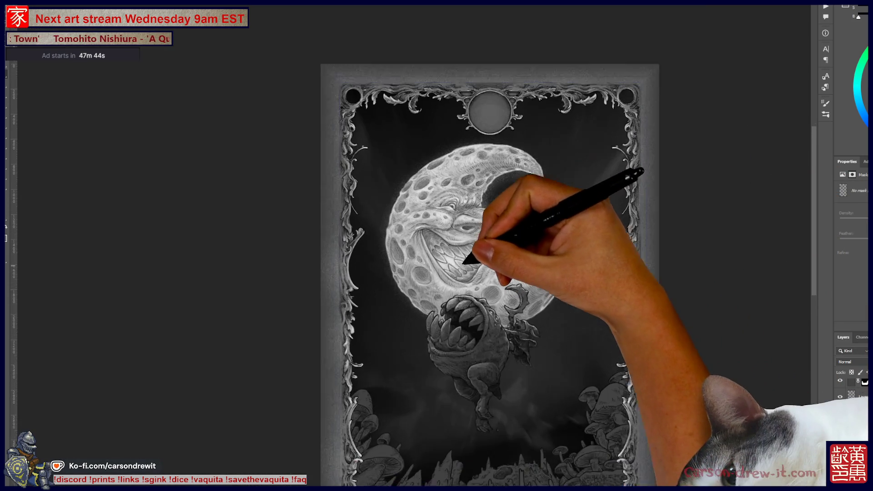
pyautogui.scroll(-5, 519, 262)
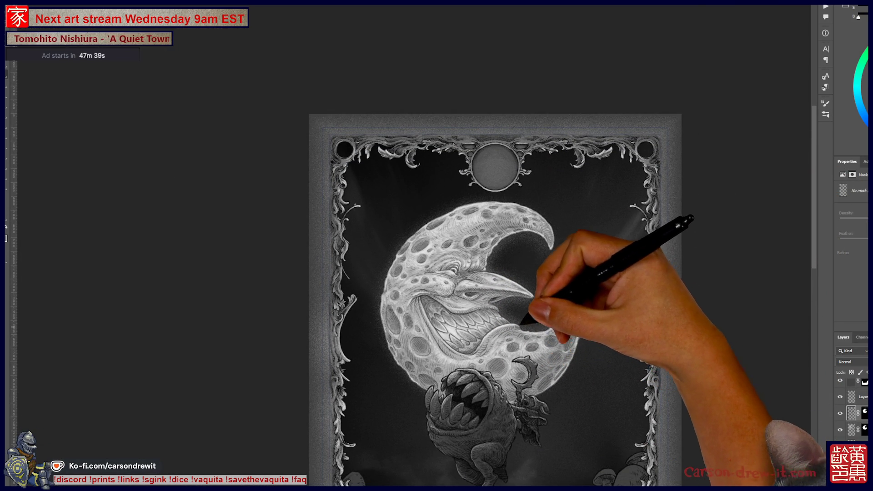
pyautogui.scroll(4, 523, 339)
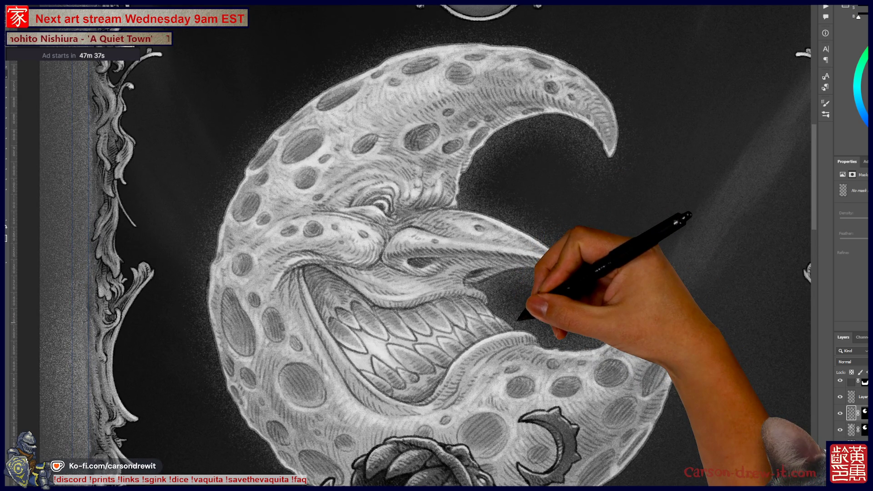
pyautogui.moveTo(478, 263); pyautogui.dragTo(490, 291)
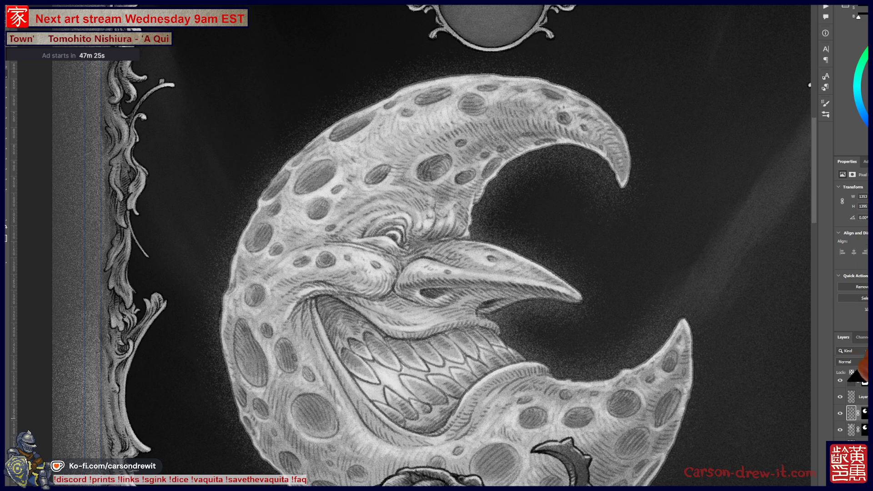
pyautogui.click(855, 429)
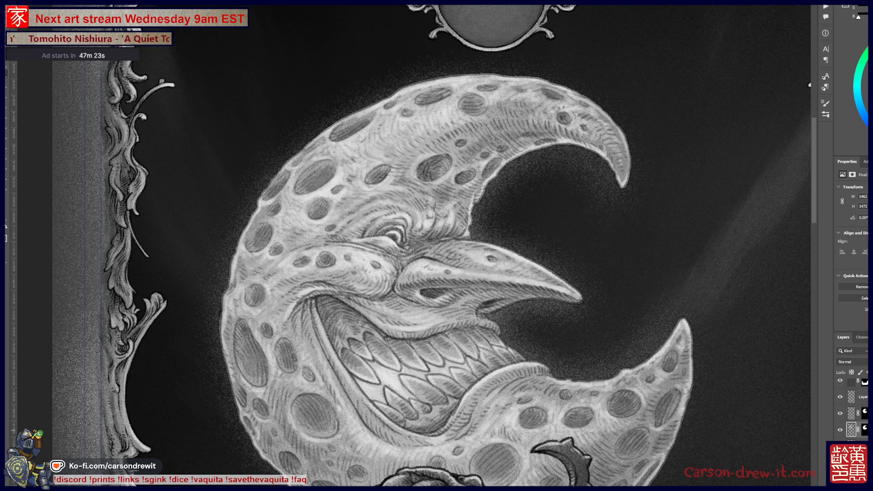
pyautogui.hotkey('alt', ']')
pyautogui.hotkey('alt', ']')
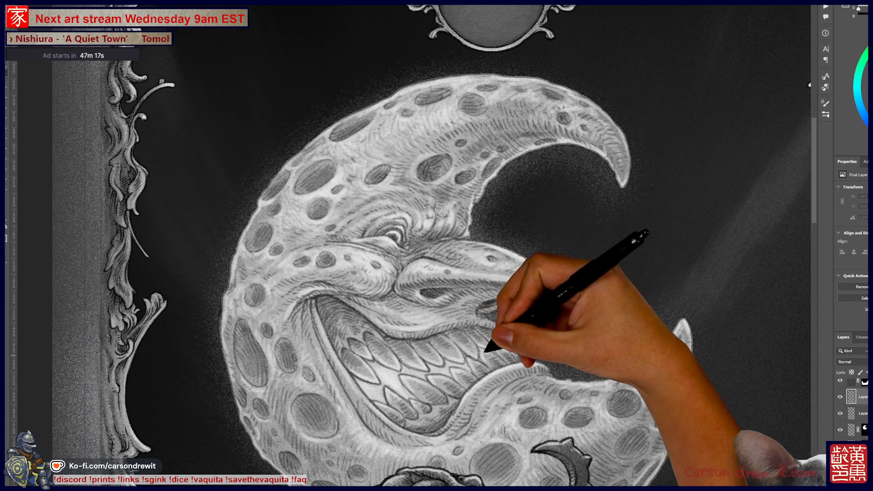
# Paint soft dark shading at the mouth corner below the nose tip, undoing stray strokes.
pyautogui.moveTo(493, 341); pyautogui.dragTo(506, 336)
pyautogui.hotkey('ctrl', 'z')
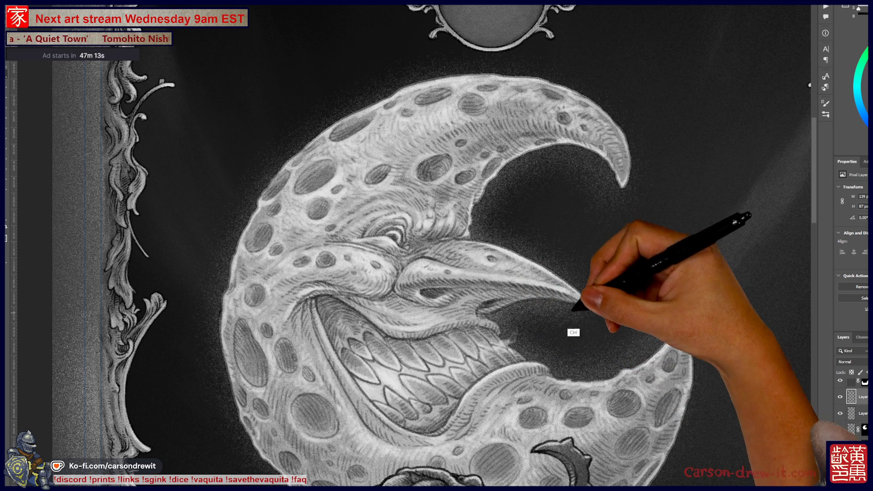
pyautogui.hotkey('ctrl', 'z')
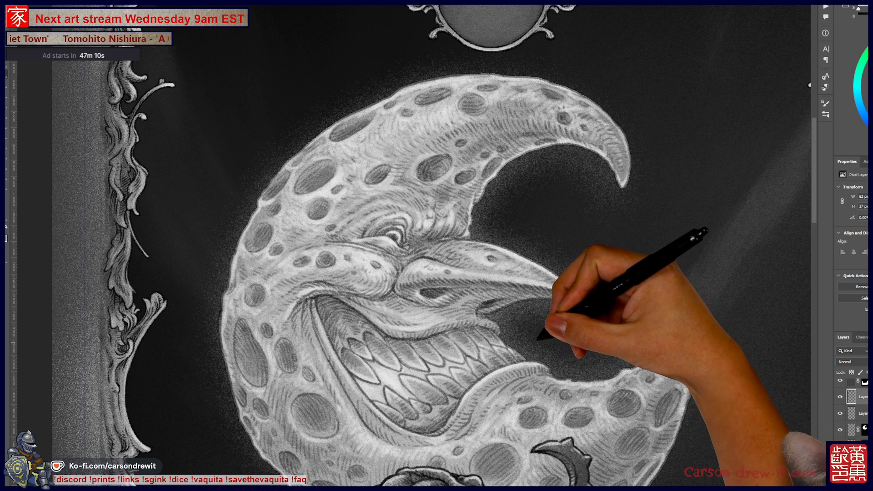
pyautogui.moveTo(506, 335); pyautogui.dragTo(523, 324)
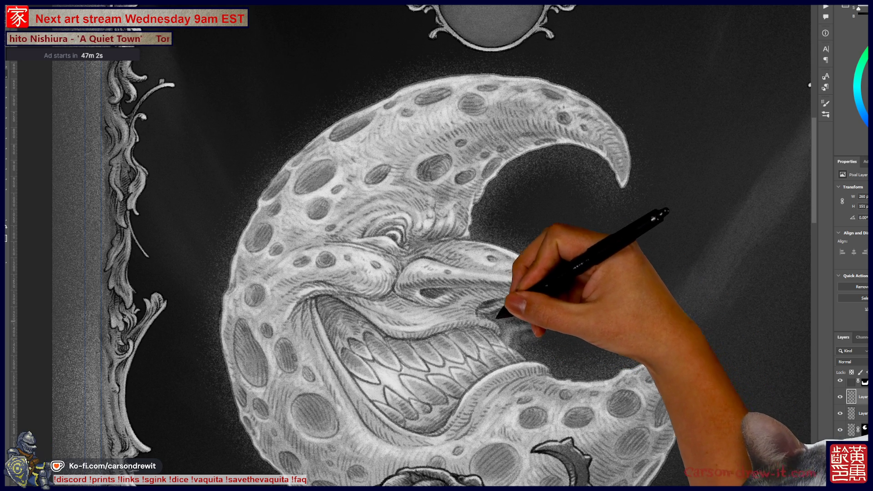
pyautogui.moveTo(499, 317); pyautogui.dragTo(487, 306)
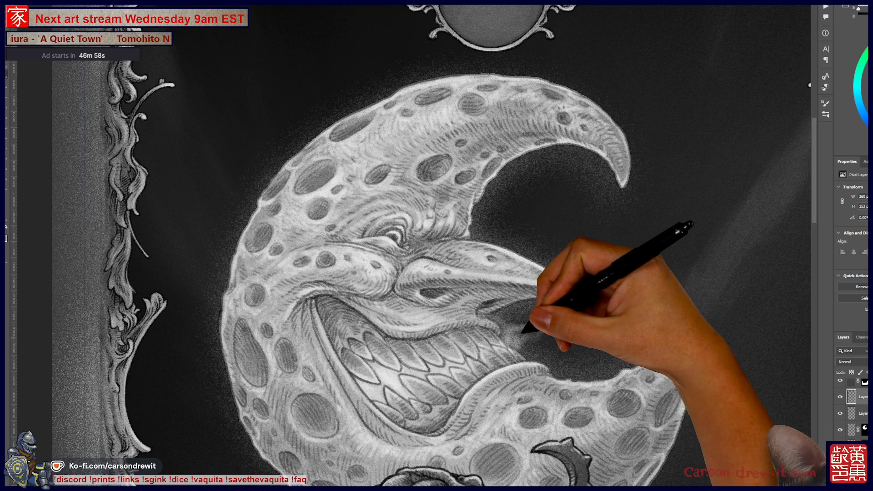
pyautogui.moveTo(530, 355); pyautogui.dragTo(562, 357)
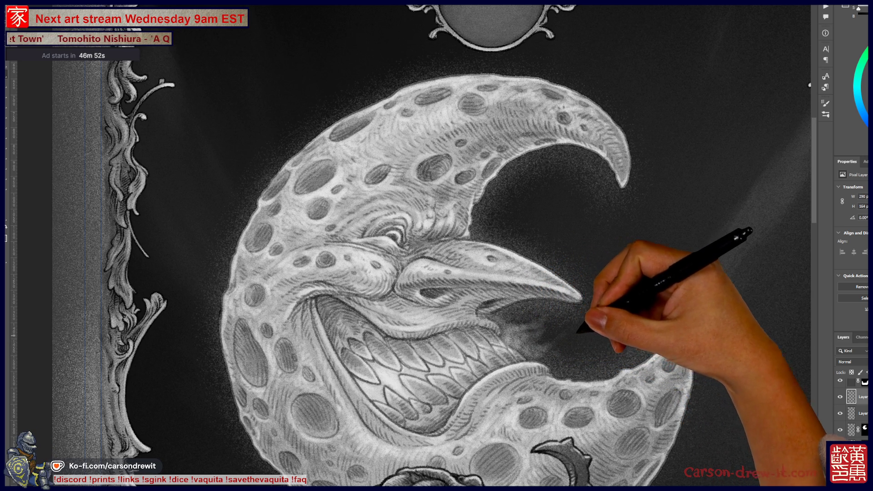
pyautogui.moveTo(545, 335)
pyautogui.mouseDown()
pyautogui.moveTo(522, 337)
pyautogui.moveTo(531, 348)
pyautogui.mouseUp()
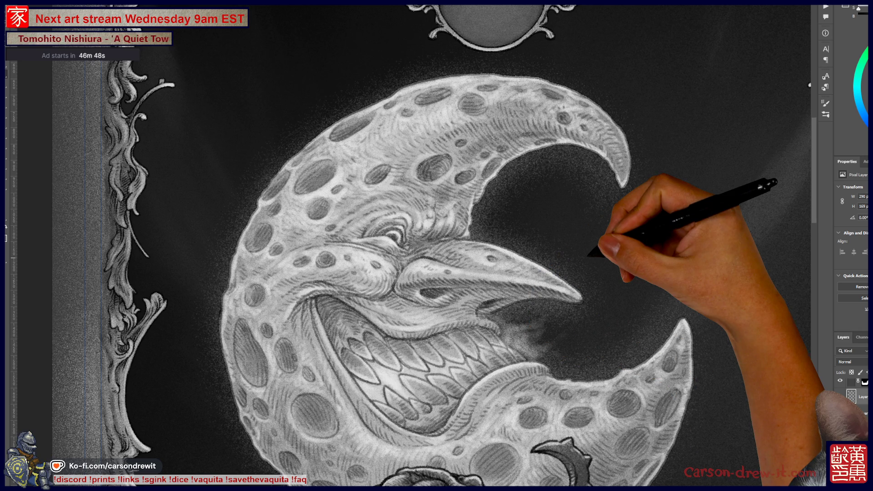
pyautogui.hotkey('ctrl', '-')
pyautogui.hotkey('ctrl', '-')
pyautogui.hotkey('ctrl', '-')
pyautogui.hotkey('ctrl', '+')
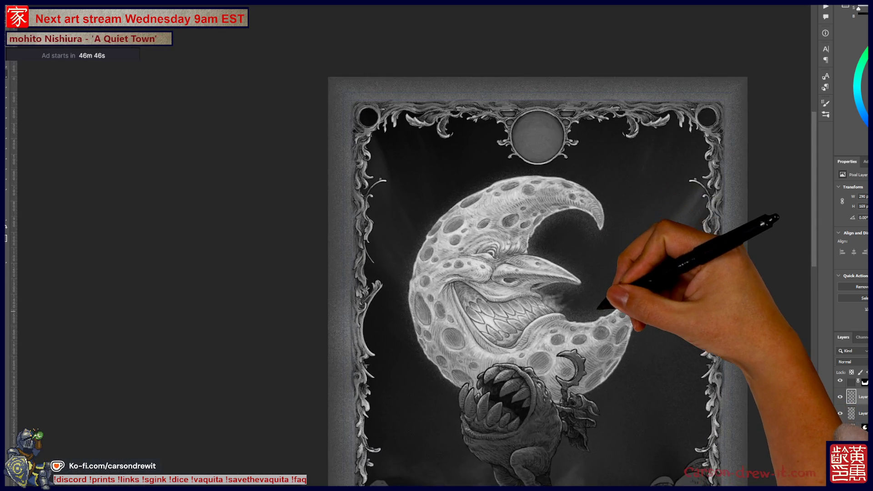
# Undo the earlier mouth-corner strokes and repaint them as a faint, soft wisp.
pyautogui.hotkey('ctrl', '+')
pyautogui.hotkey('ctrl', '+')
pyautogui.hotkey('ctrl', 'z')
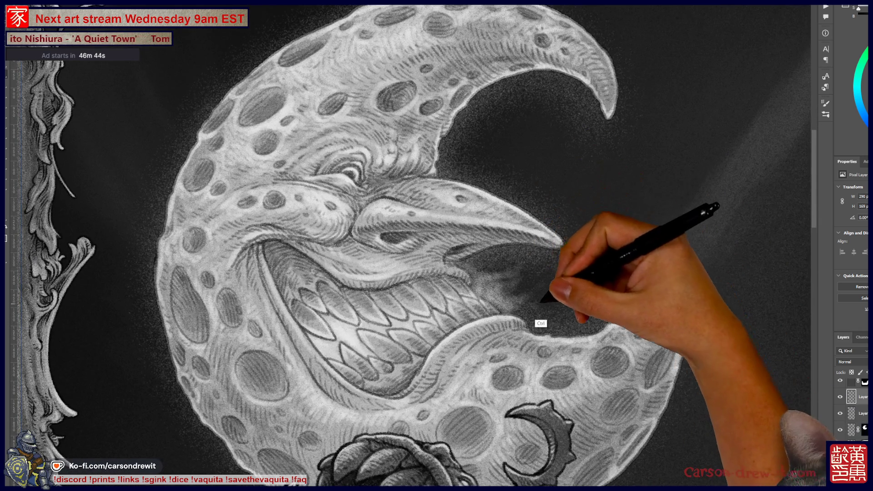
pyautogui.hotkey('ctrl', 'z')
pyautogui.hotkey('ctrl', 'z')
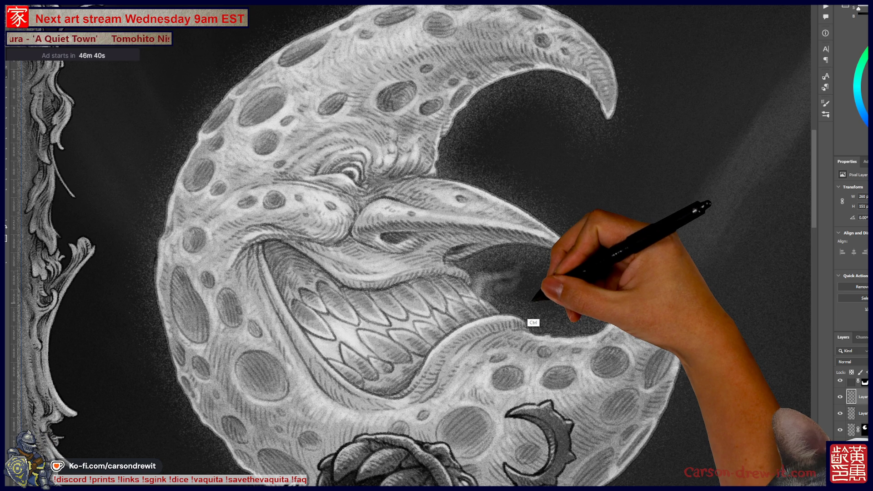
pyautogui.hotkey('ctrl', 'z')
pyautogui.hotkey('ctrl', 'z')
pyautogui.hotkey('ctrl', 'z')
pyautogui.hotkey('ctrl', 'z')
pyautogui.moveTo(485, 288)
pyautogui.mouseDown()
pyautogui.moveTo(496, 278)
pyautogui.moveTo(494, 301)
pyautogui.moveTo(496, 275)
pyautogui.moveTo(511, 257)
pyautogui.moveTo(517, 283)
pyautogui.moveTo(503, 303)
pyautogui.moveTo(586, 334)
pyautogui.mouseUp()
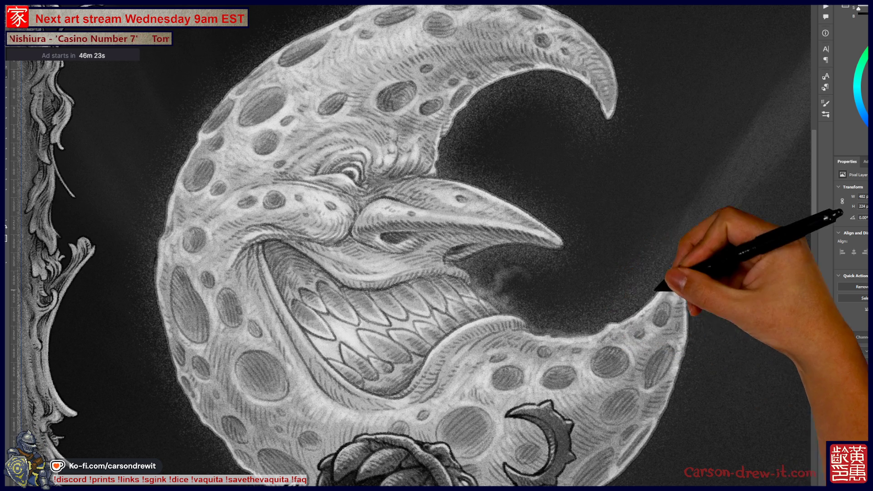
pyautogui.hotkey('ctrl', 'z')
pyautogui.hotkey('ctrl', 'z')
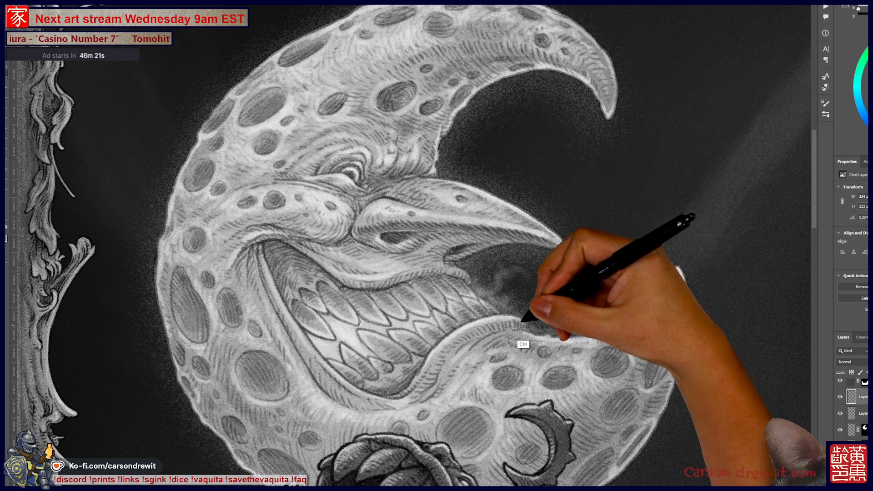
pyautogui.moveTo(531, 306)
pyautogui.mouseDown()
pyautogui.moveTo(511, 308)
pyautogui.moveTo(552, 335)
pyautogui.moveTo(643, 322)
pyautogui.moveTo(639, 311)
pyautogui.moveTo(648, 318)
pyautogui.moveTo(683, 277)
pyautogui.moveTo(678, 271)
pyautogui.moveTo(671, 408)
pyautogui.mouseUp()
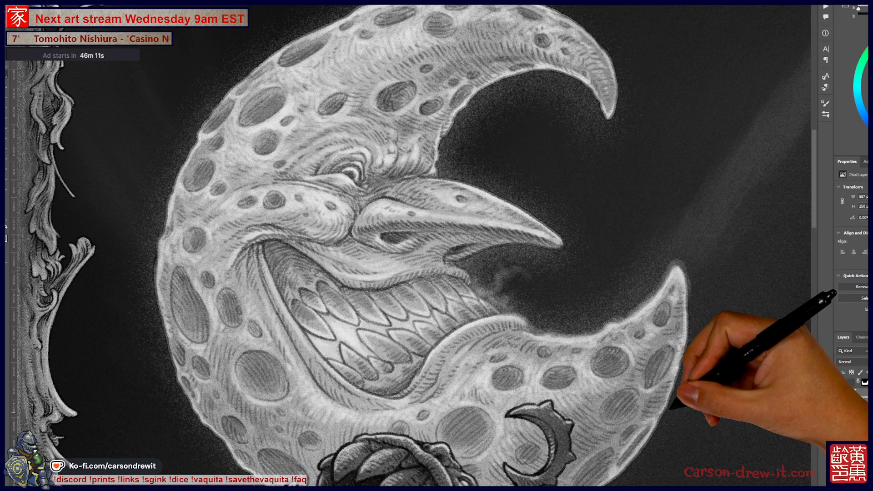
pyautogui.hotkey('ctrl', '-')
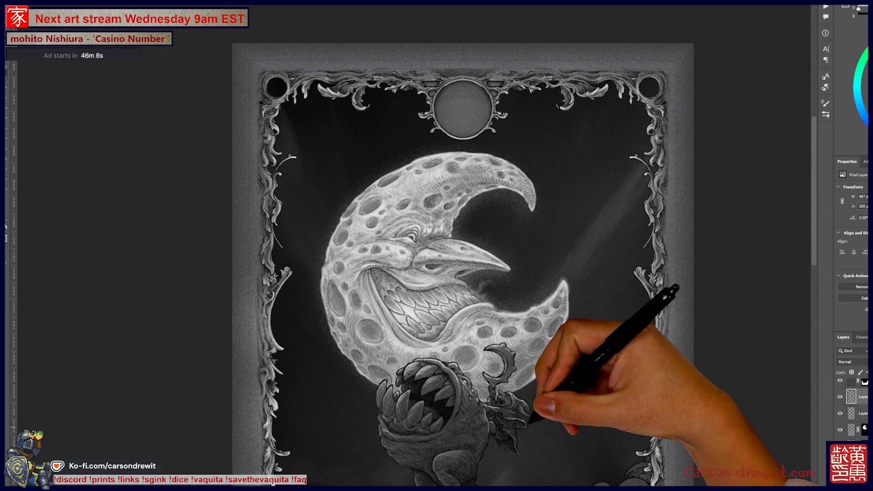
pyautogui.moveTo(500, 377); pyautogui.dragTo(512, 377)
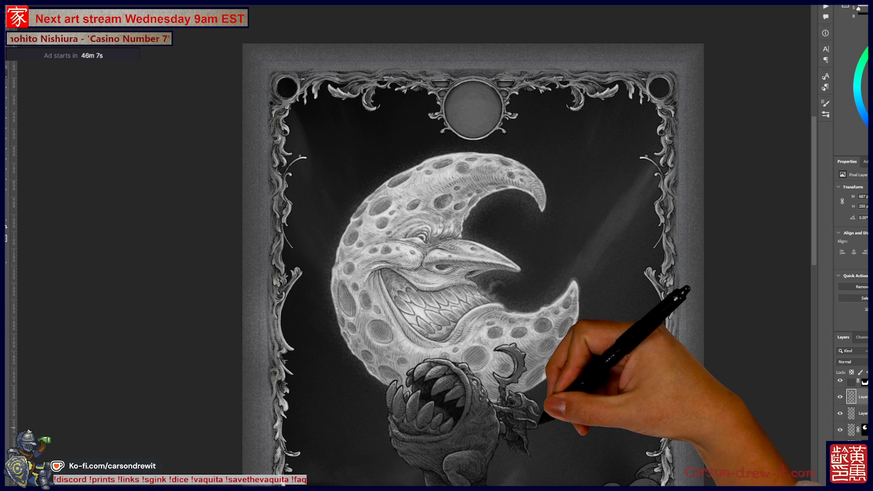
pyautogui.scroll(3, 539, 394)
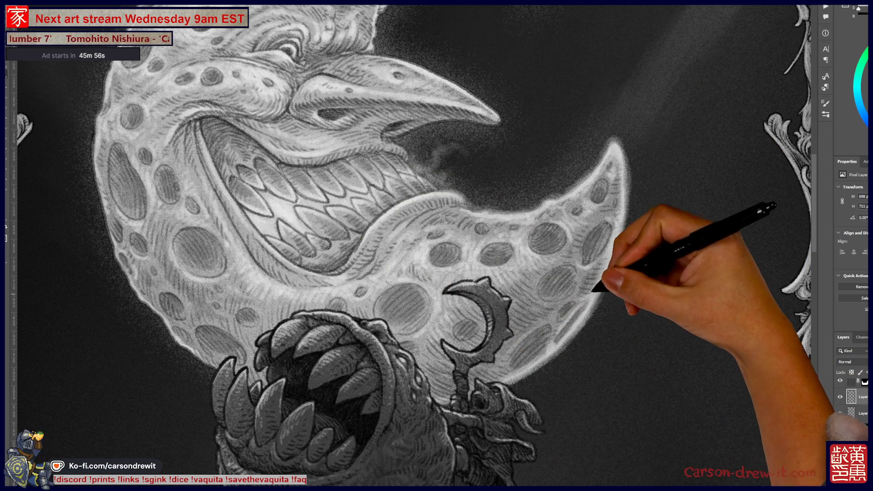
pyautogui.moveTo(410, 228); pyautogui.dragTo(464, 267)
pyautogui.moveTo(409, 246); pyautogui.dragTo(466, 274)
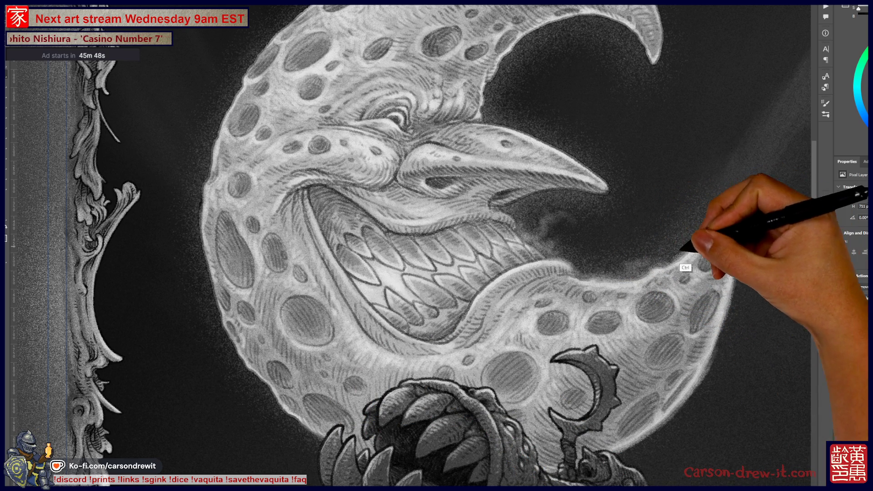
pyautogui.press('ctrl')
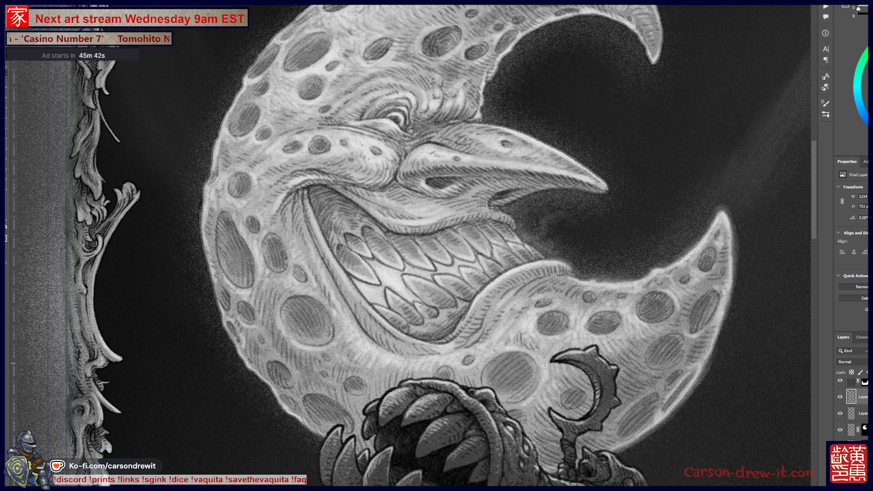
pyautogui.moveTo(605, 278); pyautogui.dragTo(466, 278)
pyautogui.scroll(-5, 467, 278)
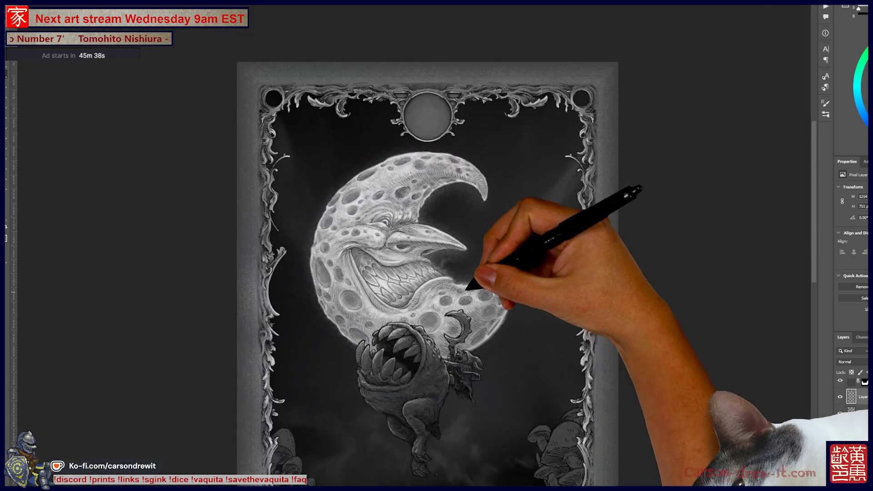
# Paint soft light strokes along the moon's upper horn and upper outer edge.
pyautogui.scroll(3, 479, 279)
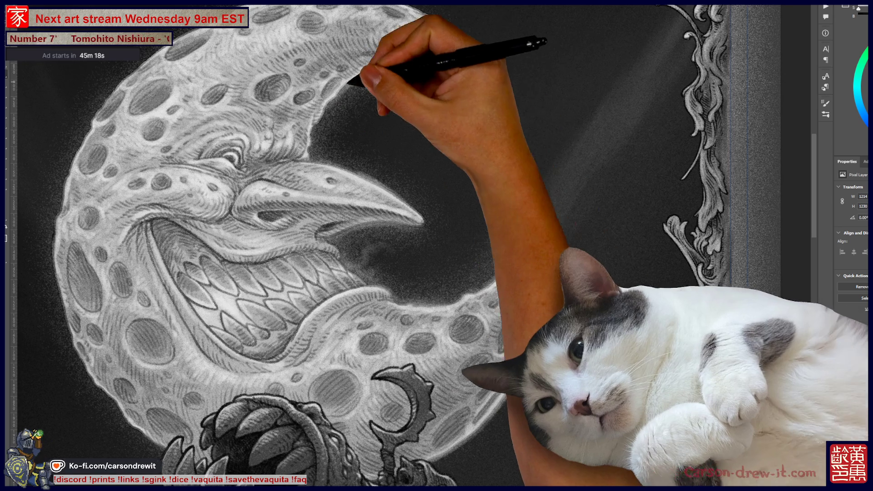
pyautogui.moveTo(434, 67)
pyautogui.mouseDown()
pyautogui.moveTo(460, 86)
pyautogui.moveTo(456, 93)
pyautogui.mouseUp()
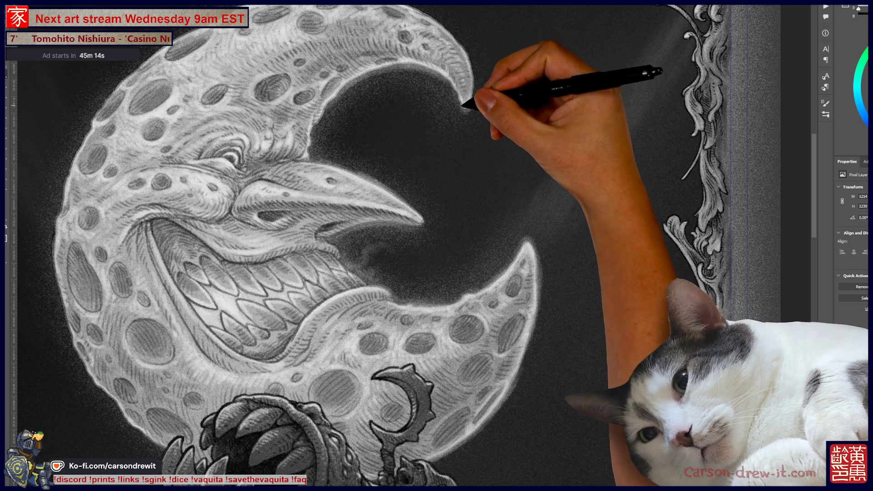
pyautogui.moveTo(564, 278)
pyautogui.mouseDown()
pyautogui.moveTo(696, 357)
pyautogui.moveTo(710, 388)
pyautogui.mouseUp()
pyautogui.moveTo(255, 239)
pyautogui.mouseDown()
pyautogui.moveTo(238, 240)
pyautogui.moveTo(293, 181)
pyautogui.moveTo(327, 163)
pyautogui.moveTo(322, 146)
pyautogui.moveTo(332, 136)
pyautogui.moveTo(366, 140)
pyautogui.moveTo(480, 114)
pyautogui.moveTo(513, 117)
pyautogui.moveTo(571, 94)
pyautogui.moveTo(530, 117)
pyautogui.moveTo(390, 127)
pyautogui.moveTo(565, 121)
pyautogui.moveTo(503, 114)
pyautogui.moveTo(510, 107)
pyautogui.moveTo(560, 127)
pyautogui.moveTo(601, 159)
pyautogui.moveTo(614, 193)
pyautogui.mouseUp()
pyautogui.moveTo(647, 409); pyautogui.dragTo(438, 312)
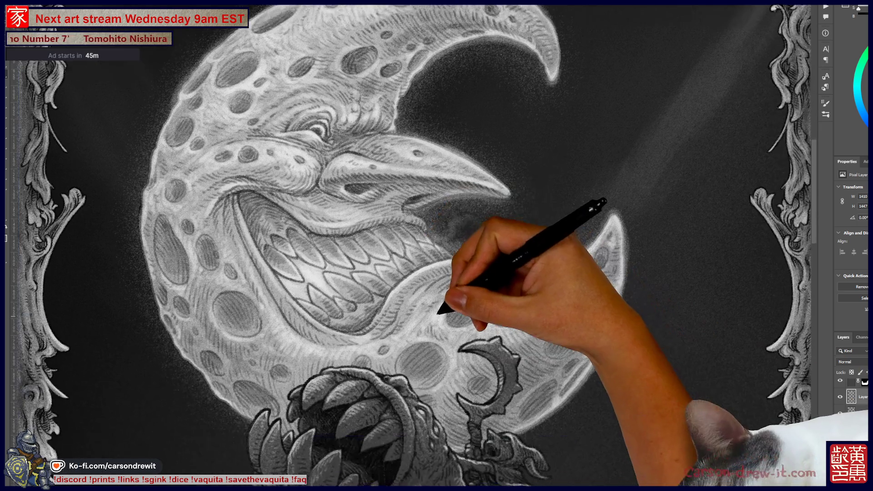
pyautogui.hotkey('ctrl', '-')
pyautogui.hotkey('ctrl', '-')
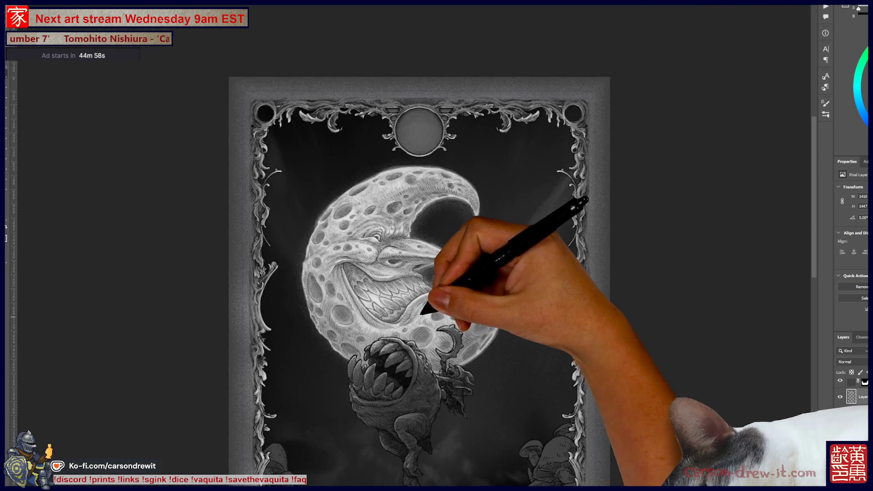
# Paint a soft glow along the moon's left and upper-left edges.
pyautogui.hotkey('ctrl', '+')
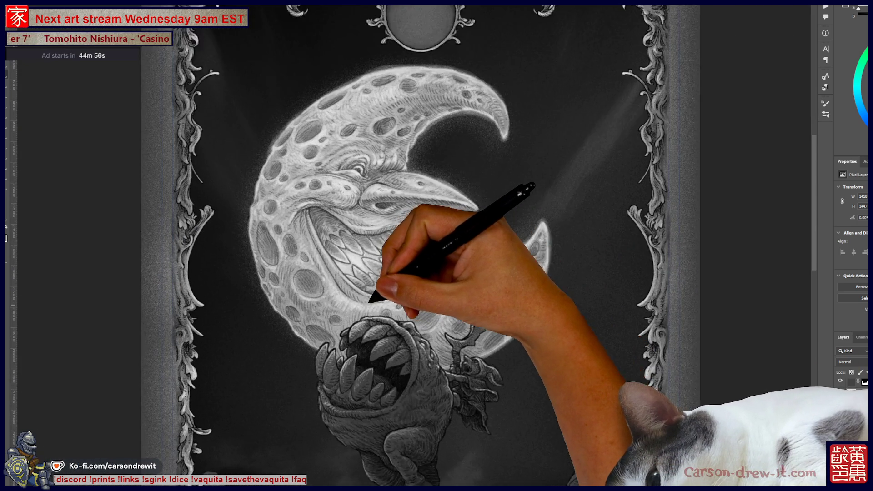
pyautogui.moveTo(224, 204)
pyautogui.mouseDown()
pyautogui.moveTo(227, 231)
pyautogui.moveTo(250, 263)
pyautogui.moveTo(250, 254)
pyautogui.moveTo(238, 267)
pyautogui.moveTo(239, 256)
pyautogui.mouseUp()
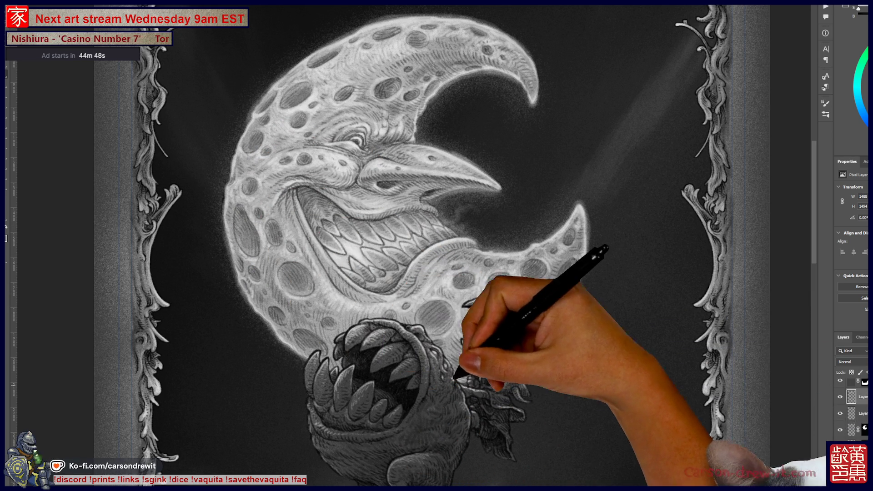
pyautogui.moveTo(365, 249)
pyautogui.mouseDown()
pyautogui.moveTo(228, 179)
pyautogui.moveTo(228, 197)
pyautogui.moveTo(234, 150)
pyautogui.moveTo(253, 144)
pyautogui.moveTo(244, 140)
pyautogui.mouseUp()
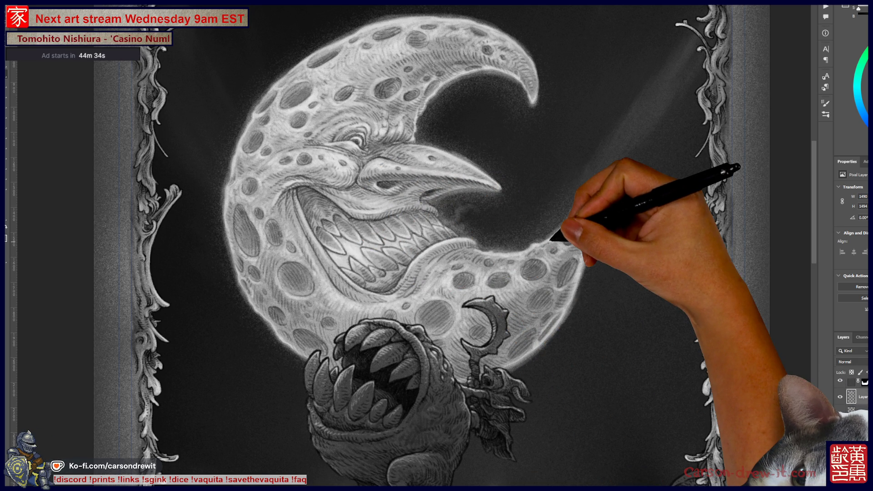
# Fit the whole card on screen to review it.
pyautogui.hotkey('ctrl', '0')
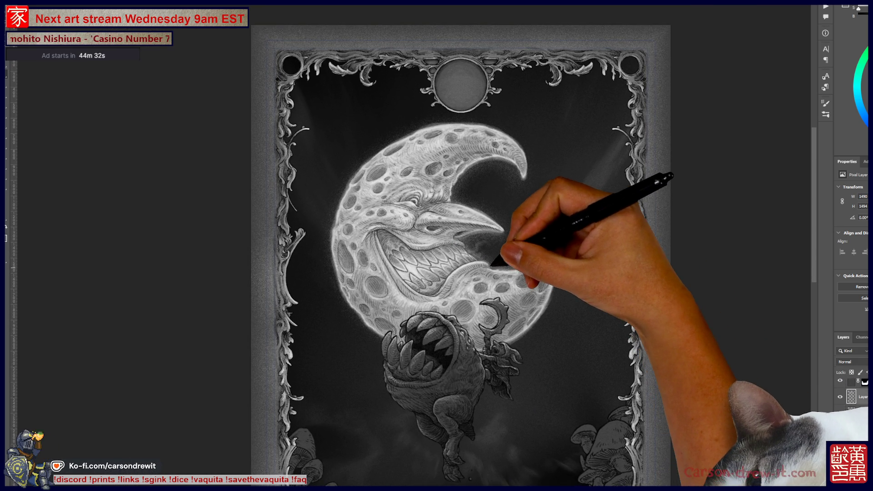
pyautogui.scroll(-2, 548, 276)
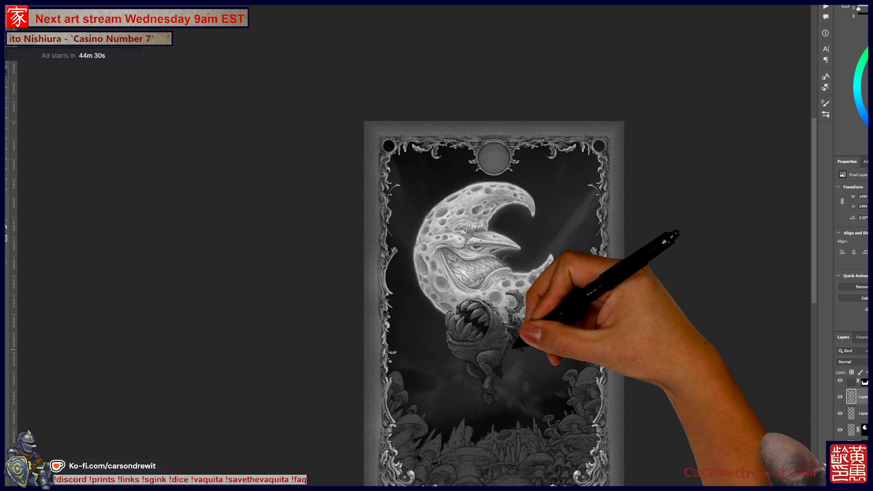
pyautogui.scroll(-2, 494, 300)
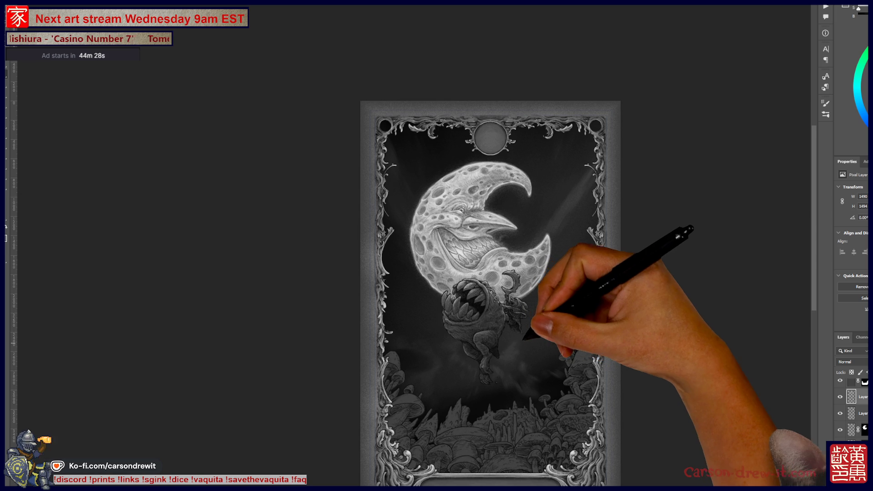
pyautogui.scroll(5, 538, 234)
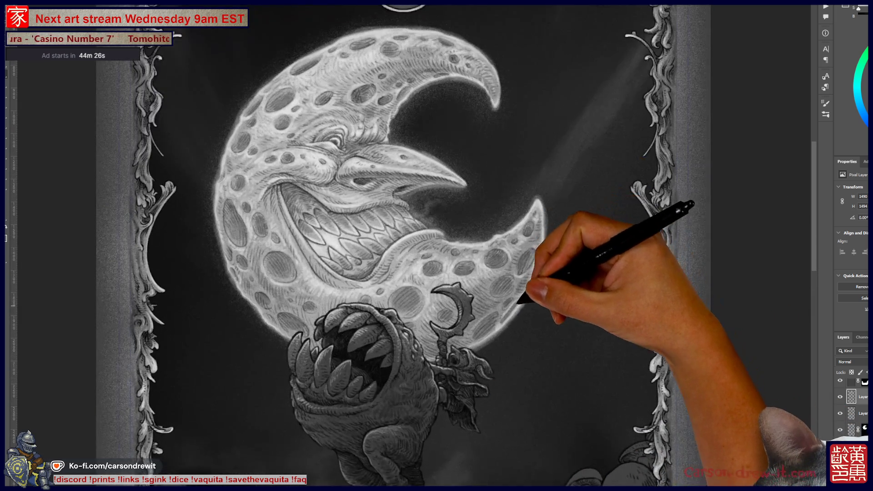
pyautogui.scroll(-3, 537, 233)
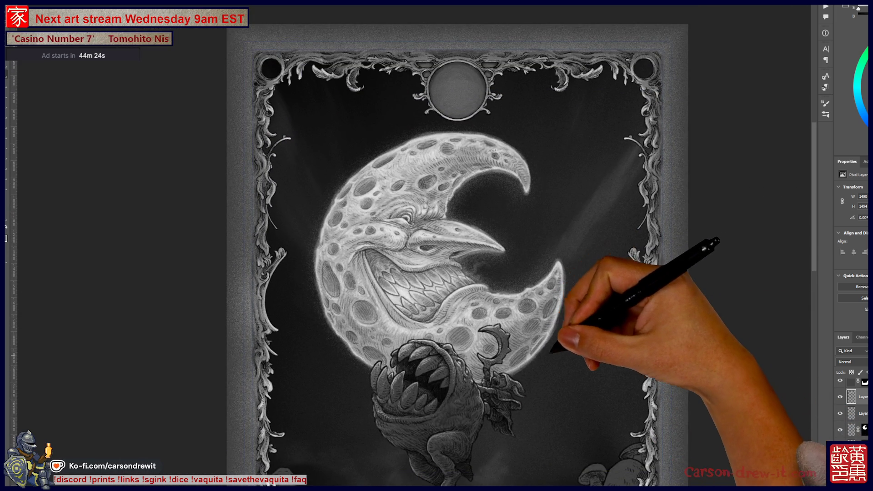
pyautogui.scroll(2, 501, 245)
pyautogui.scroll(-2, 595, 295)
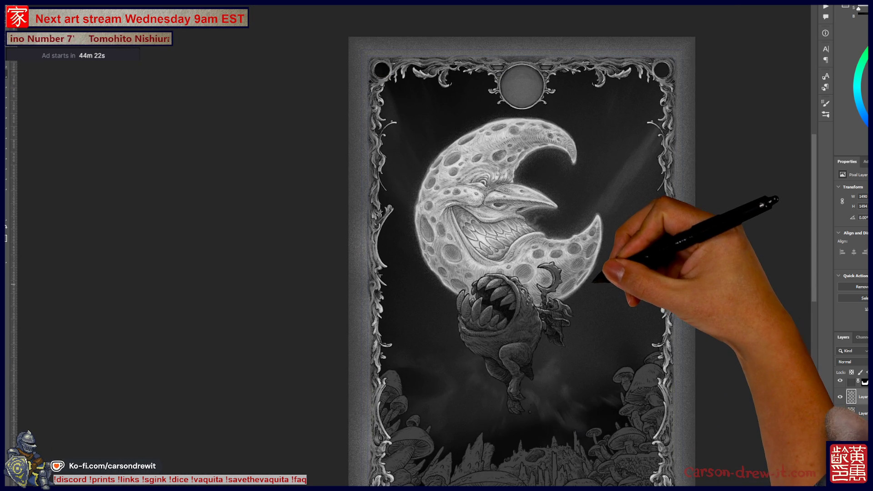
# Pick a speckled spray-particle brush, undo its trial strokes beside the moon, and show Brush Settings.
pyautogui.scroll(3, 587, 296)
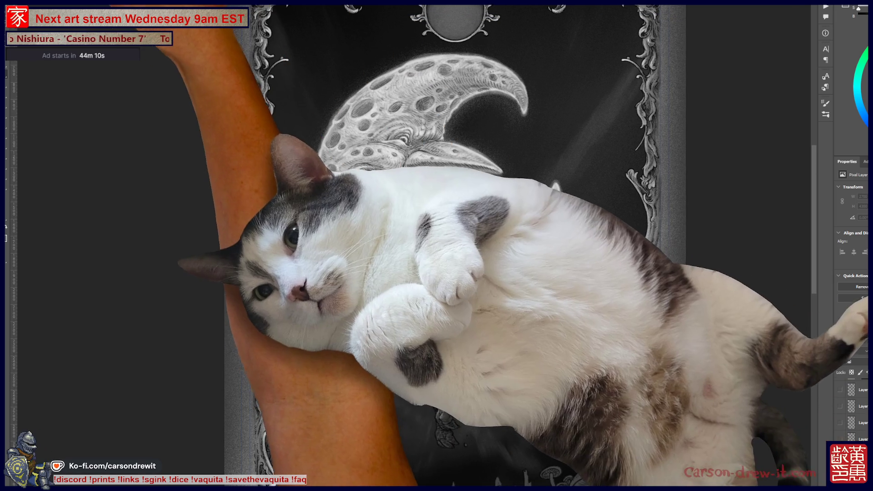
pyautogui.press('F5')
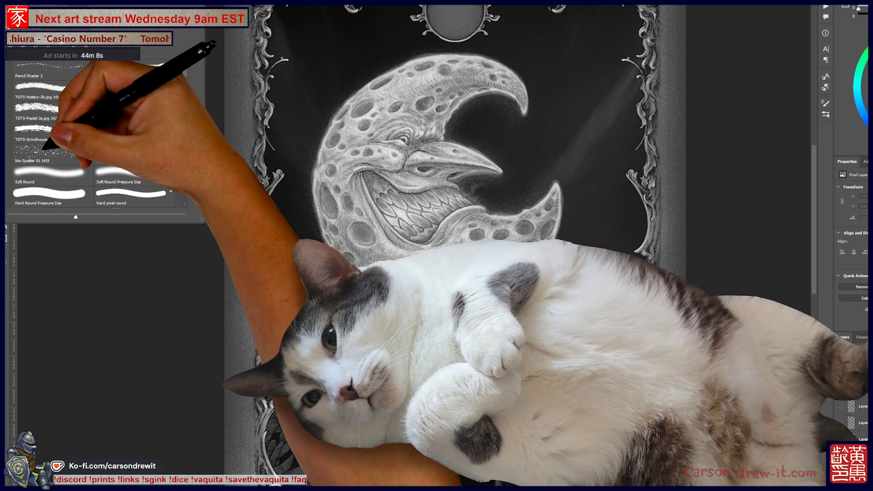
pyautogui.press('F5')
pyautogui.hotkey('ctrl', 'z')
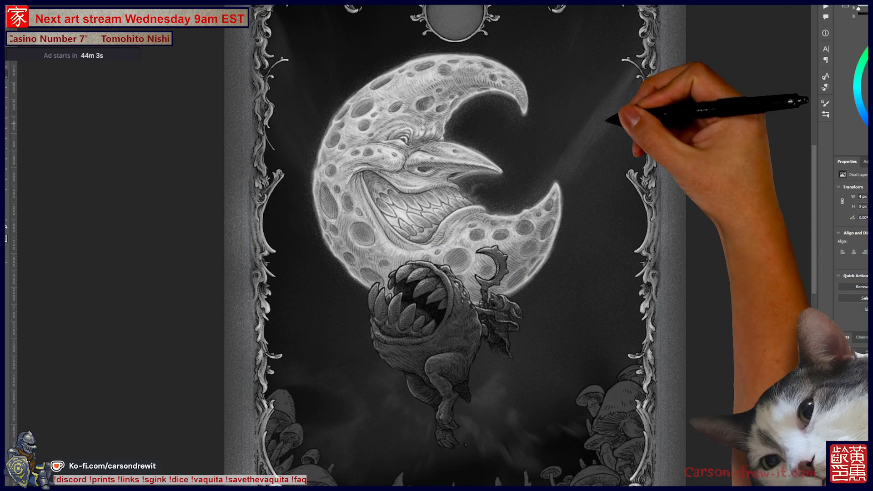
pyautogui.moveTo(619, 23); pyautogui.dragTo(587, 84)
pyautogui.moveTo(610, 182); pyautogui.dragTo(595, 313)
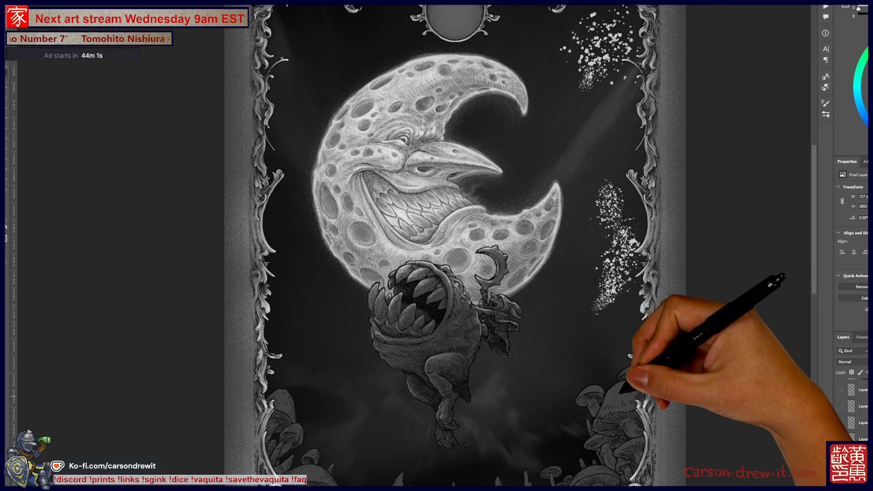
pyautogui.hotkey('ctrl', 'z')
pyautogui.hotkey('ctrl', 'z')
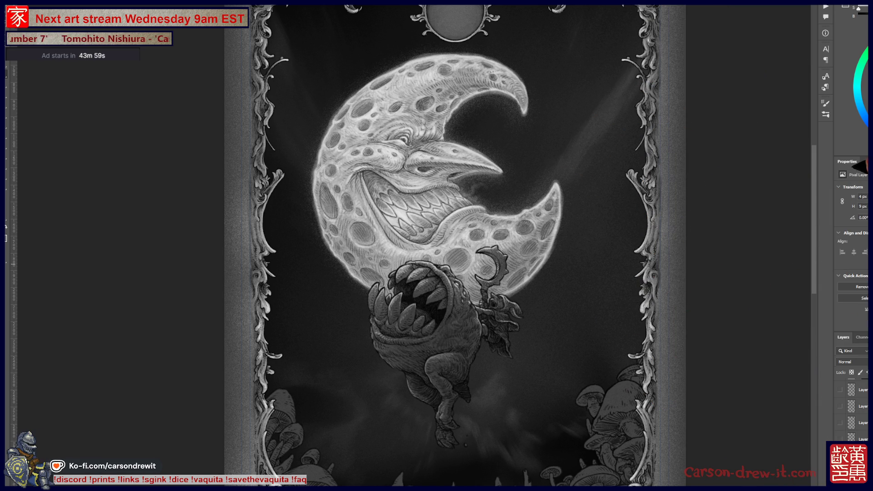
pyautogui.click(825, 103)
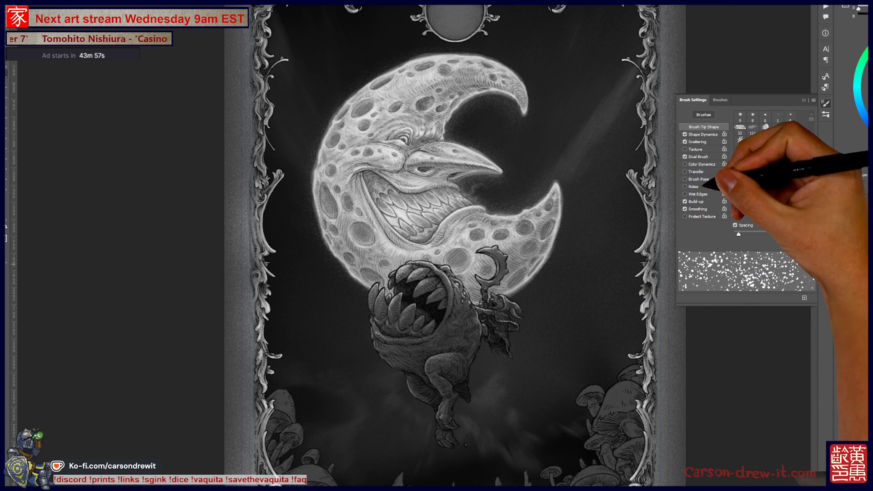
# Widen the brush spacing and try star scatters in the sky, then undo them.
pyautogui.moveTo(745, 233); pyautogui.dragTo(781, 234)
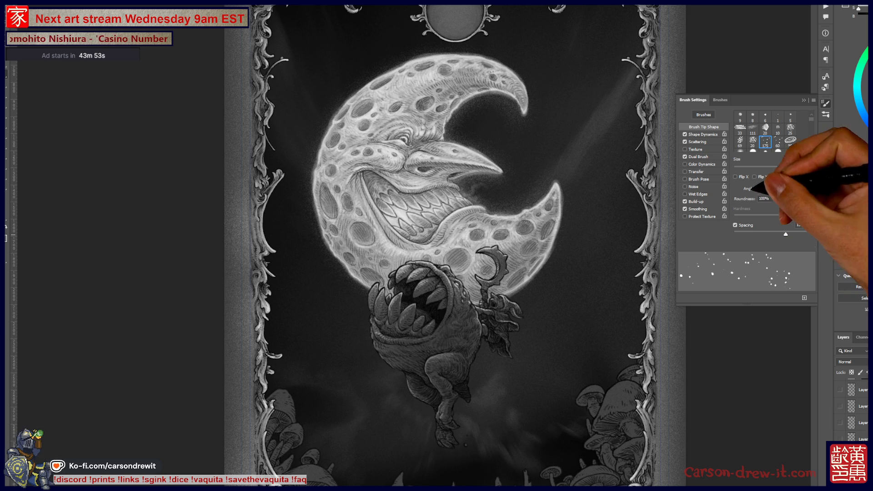
pyautogui.click(825, 103)
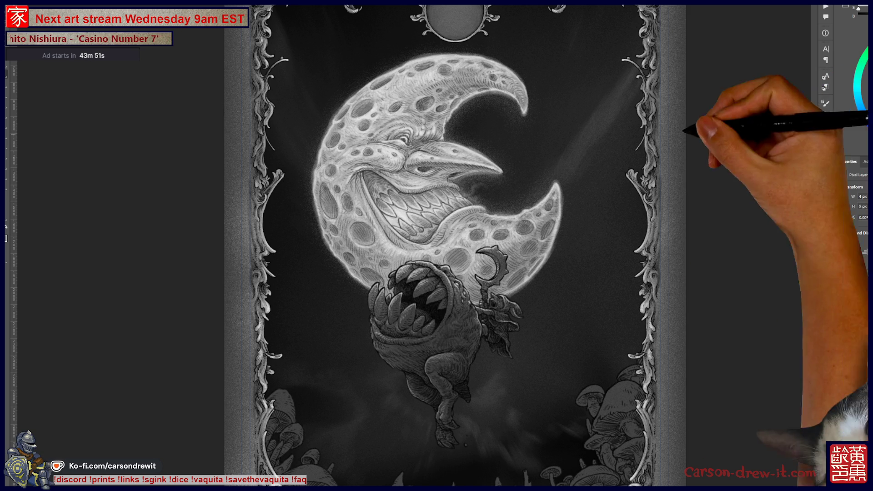
pyautogui.moveTo(569, 91); pyautogui.dragTo(605, 50)
pyautogui.moveTo(628, 191); pyautogui.dragTo(612, 275)
pyautogui.keyDown('ctrl'); pyautogui.click(517, 404); pyautogui.keyUp('ctrl')
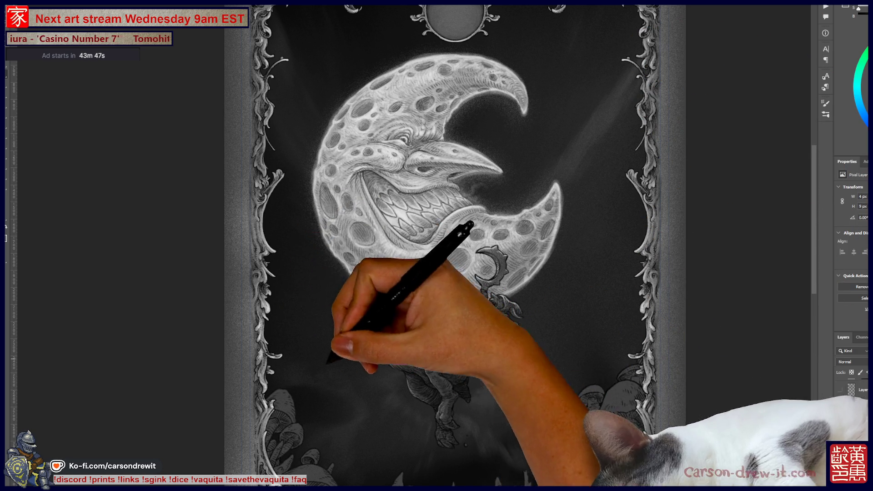
pyautogui.moveTo(279, 237); pyautogui.dragTo(303, 310)
pyautogui.moveTo(310, 353); pyautogui.dragTo(330, 385)
pyautogui.press('ctrl')
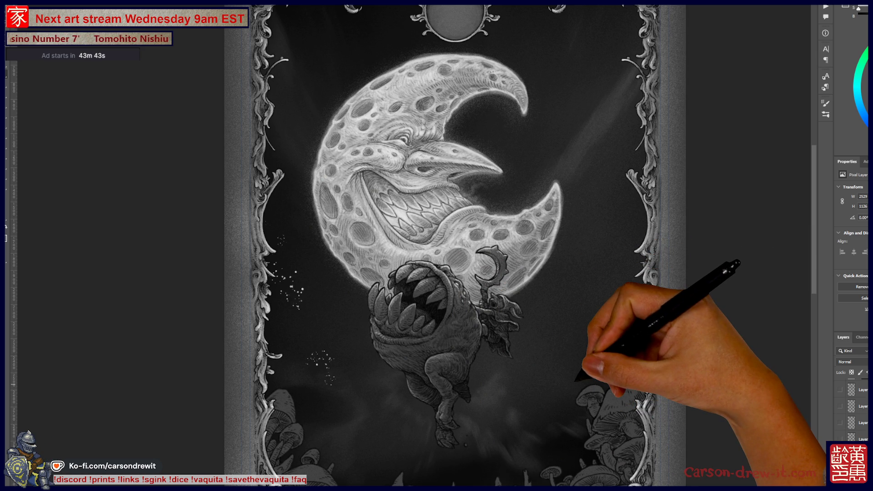
pyautogui.hotkey('ctrl', 'z')
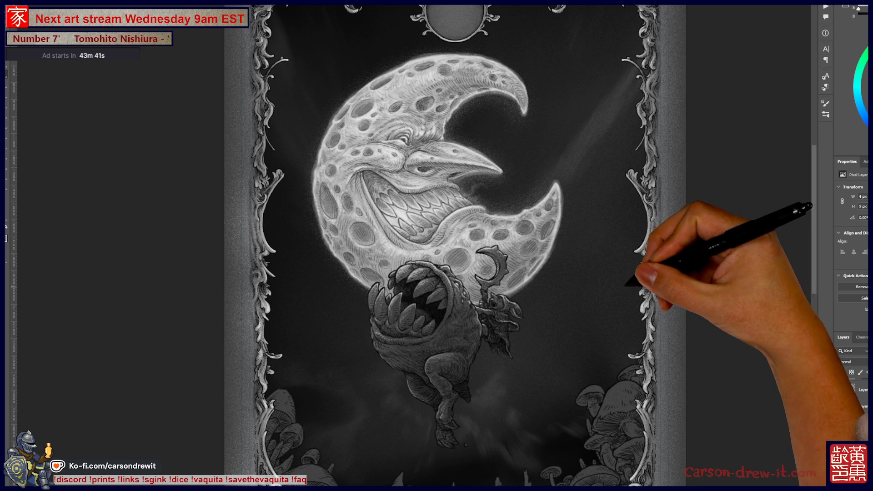
# Test stars at 175 px beside the moon and creature, undo them, and show Shape Dynamics.
pyautogui.click(824, 103)
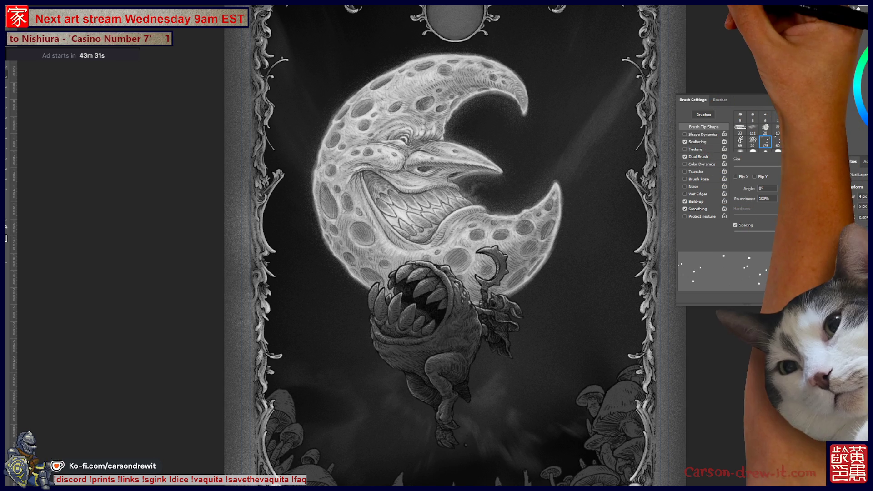
pyautogui.moveTo(464, 130); pyautogui.dragTo(596, 9)
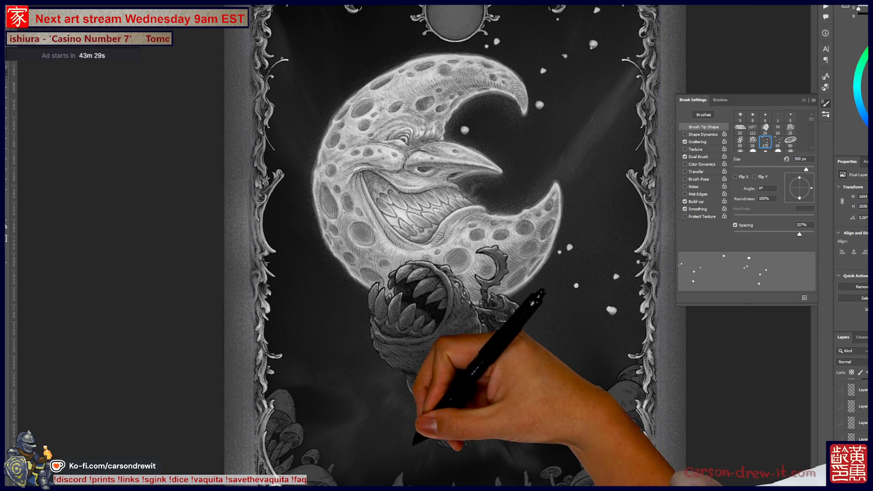
pyautogui.press('[')
pyautogui.press('[')
pyautogui.press('[')
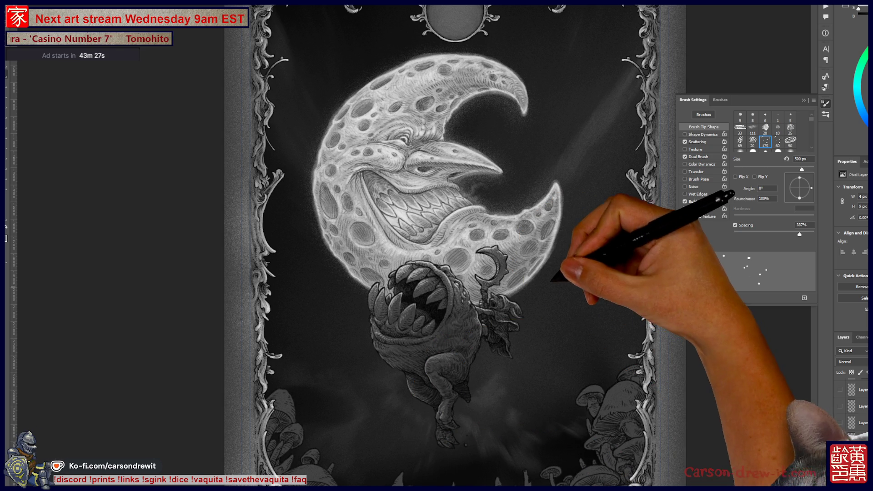
pyautogui.press(']')
pyautogui.press(']')
pyautogui.press(']')
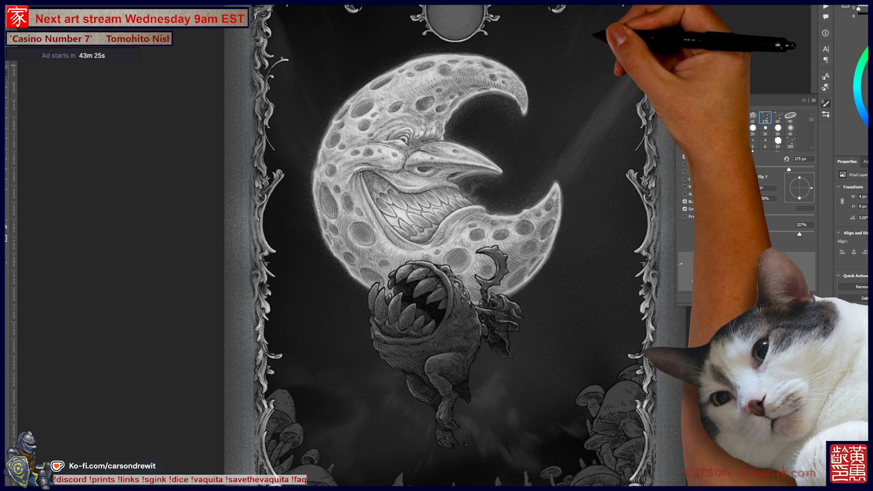
pyautogui.moveTo(585, 20); pyautogui.dragTo(623, 253)
pyautogui.moveTo(582, 309); pyautogui.dragTo(537, 392)
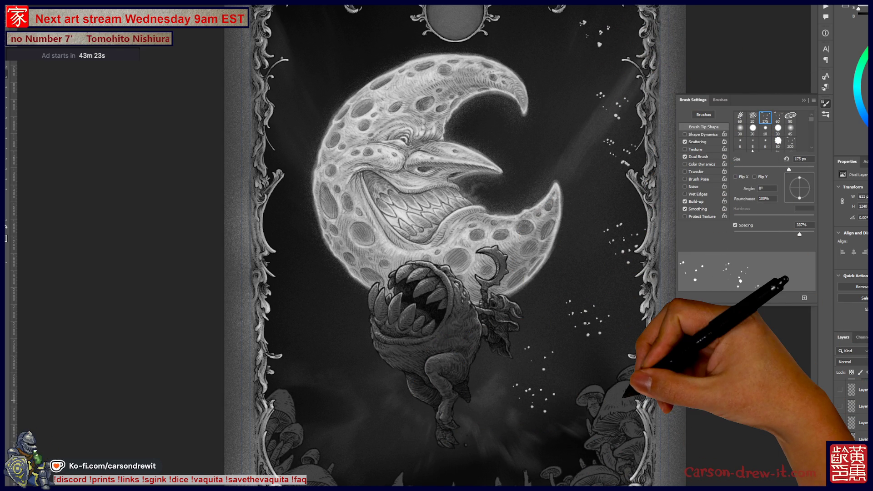
pyautogui.hotkey('ctrl', 'z')
pyautogui.hotkey('ctrl', 'z')
pyautogui.hotkey('ctrl', 'z')
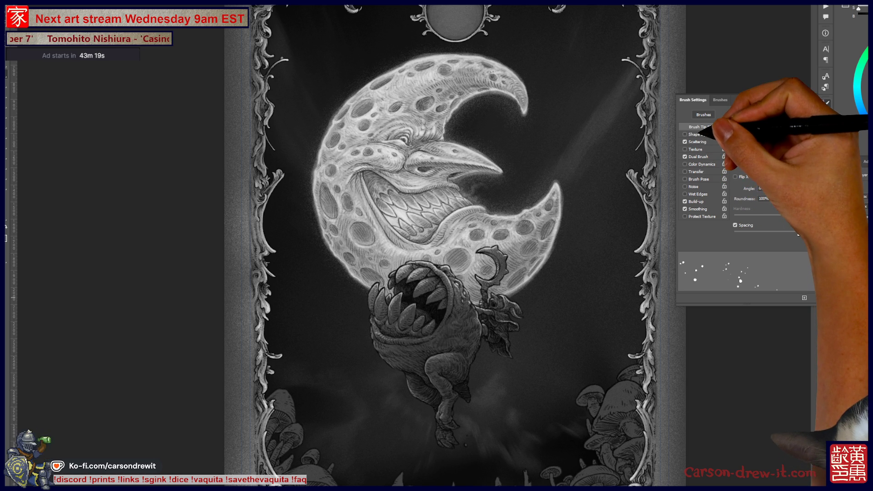
pyautogui.click(701, 134)
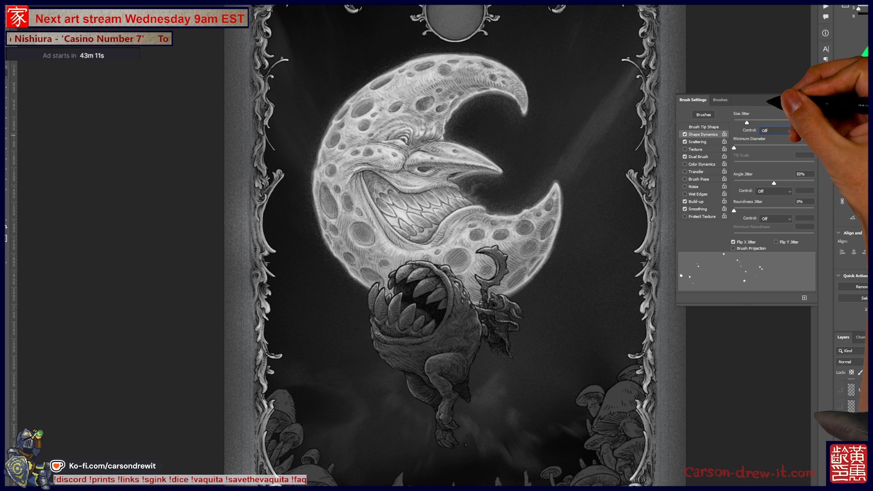
# Scatter white star dots across the right, lower, left and upper-left sky, then close Brush Settings.
pyautogui.moveTo(591, 36); pyautogui.dragTo(555, 409)
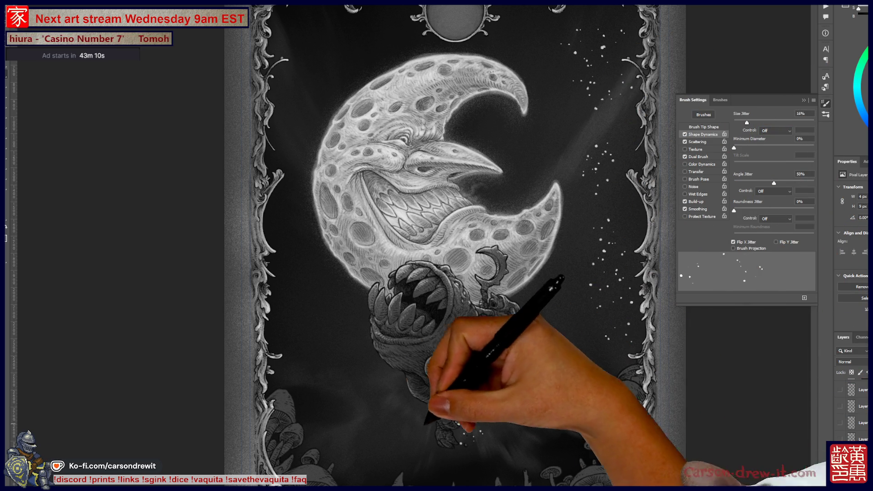
pyautogui.moveTo(364, 400)
pyautogui.mouseDown()
pyautogui.moveTo(291, 182)
pyautogui.moveTo(282, 96)
pyautogui.mouseUp()
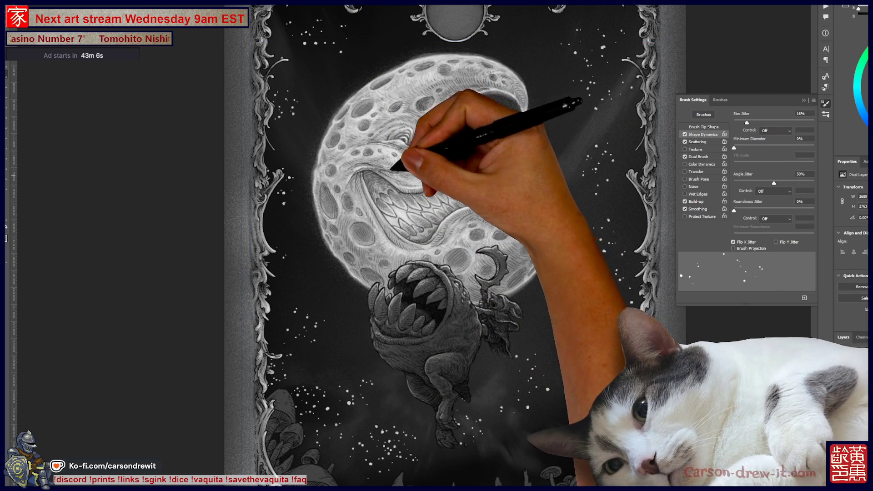
pyautogui.hotkey('ctrl', '+')
pyautogui.moveTo(386, 296)
pyautogui.mouseDown()
pyautogui.moveTo(361, 101)
pyautogui.moveTo(273, 238)
pyautogui.moveTo(361, 97)
pyautogui.moveTo(346, 178)
pyautogui.mouseUp()
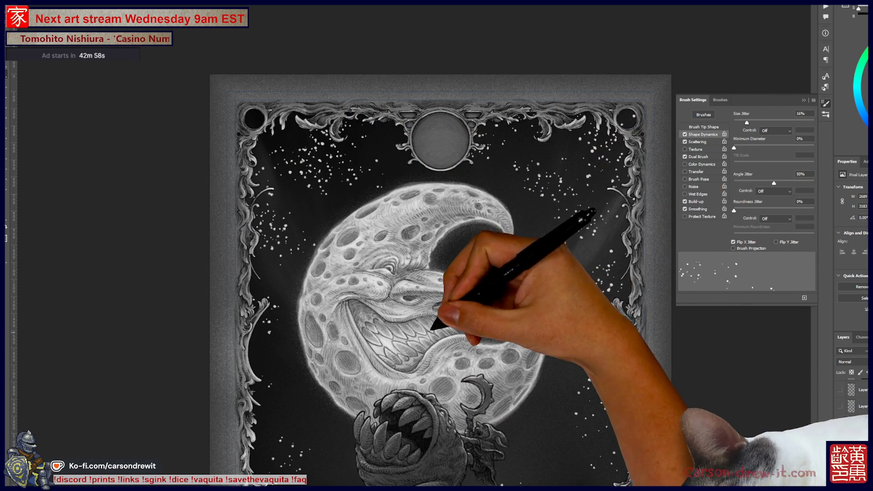
pyautogui.moveTo(440, 313); pyautogui.dragTo(465, 163)
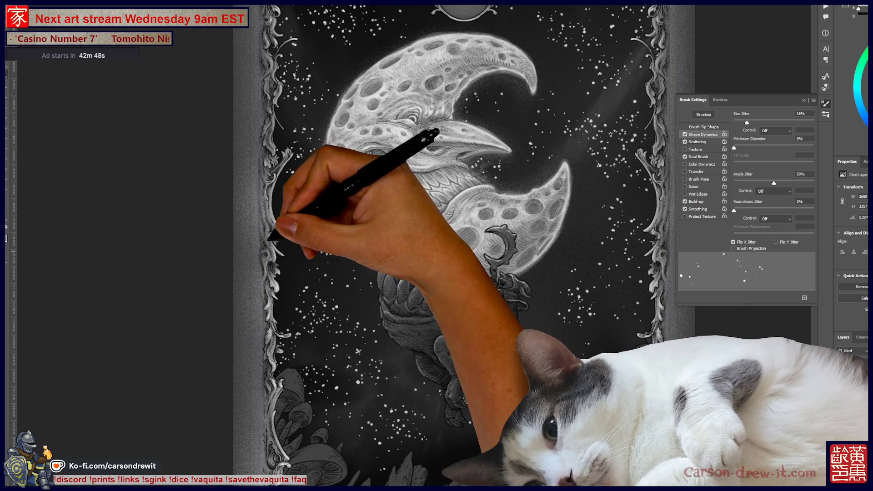
pyautogui.hotkey('ctrl', '-')
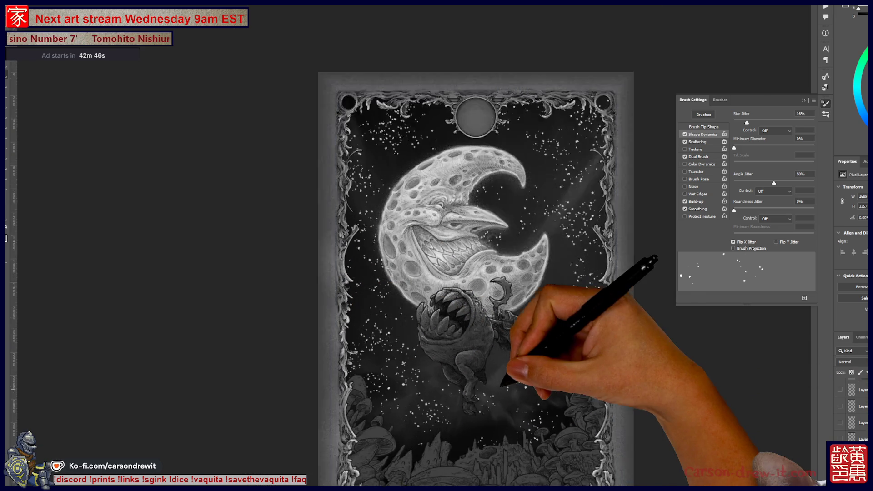
pyautogui.hotkey('ctrl', '+')
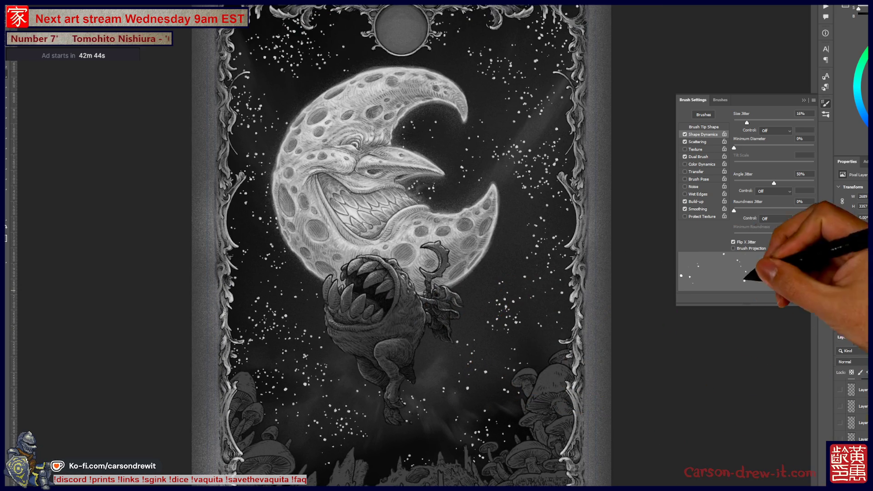
pyautogui.press('F5')
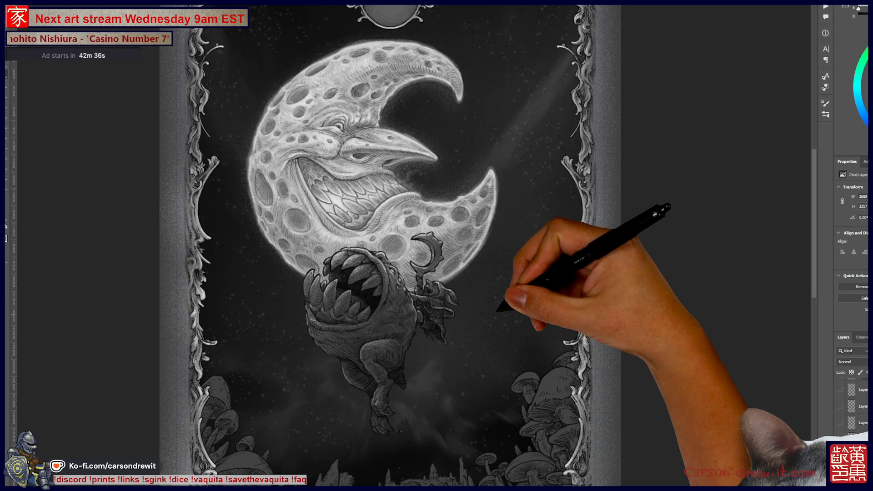
# Add sparkle dot clusters beside the moon's beak and on its left and right.
pyautogui.scroll(1, 437, 246)
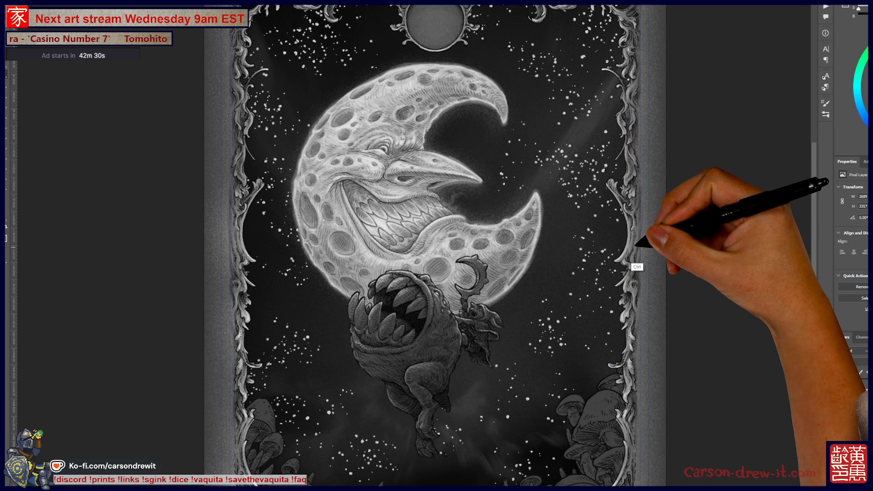
pyautogui.hotkey('ctrl', '-')
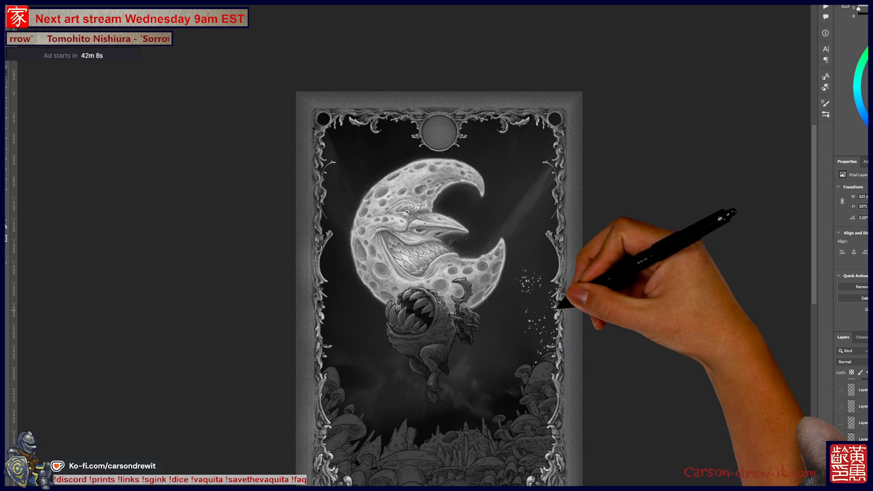
pyautogui.moveTo(486, 209); pyautogui.dragTo(462, 236)
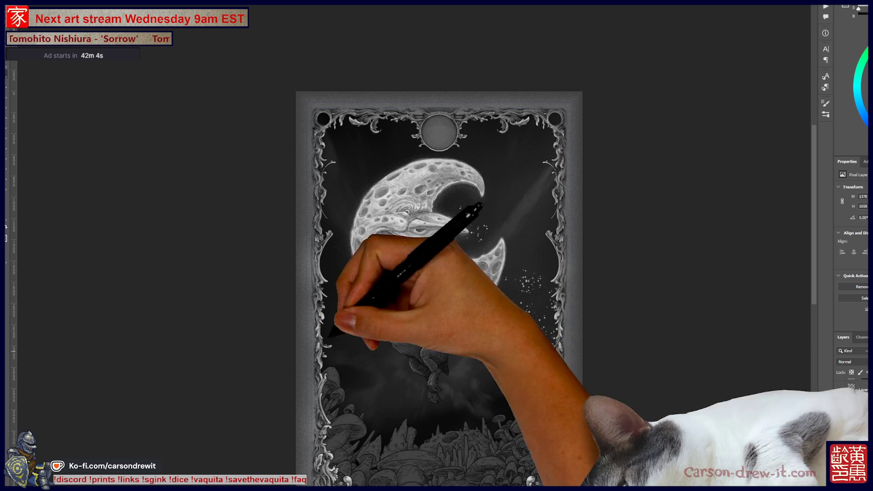
pyautogui.moveTo(339, 255); pyautogui.dragTo(325, 277)
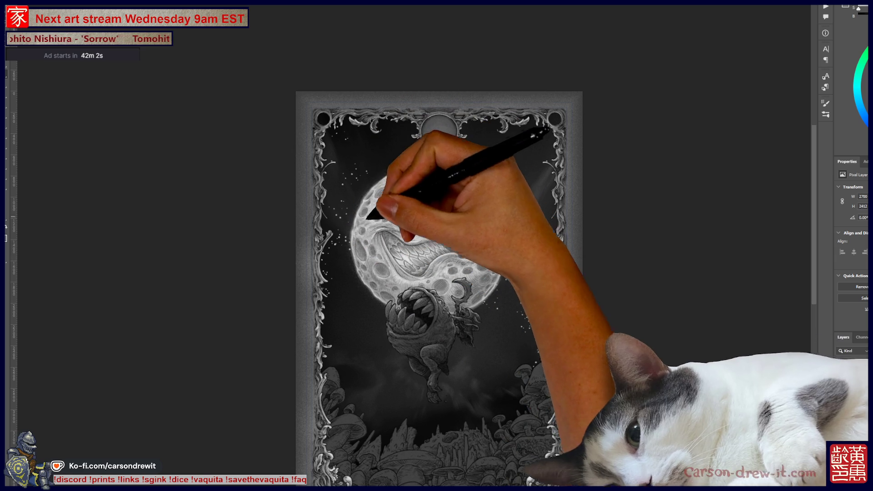
pyautogui.moveTo(523, 269); pyautogui.dragTo(541, 295)
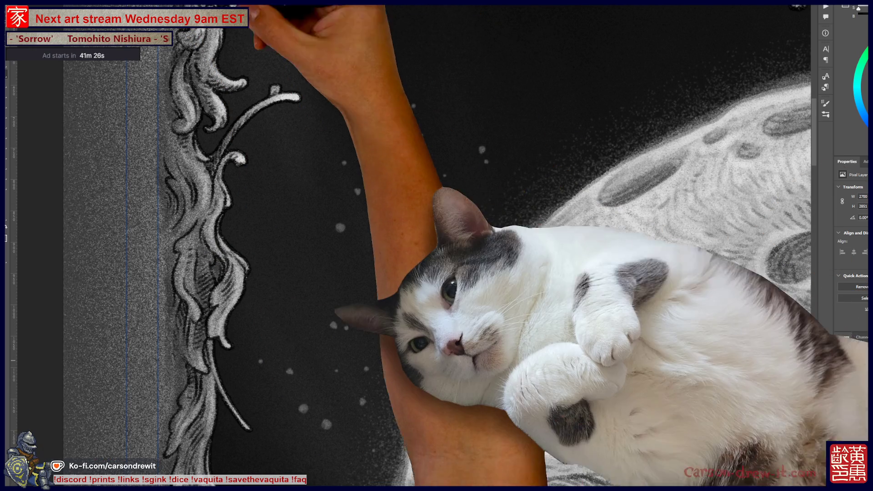
# Apply a quick blur filter to the stars and check the result.
pyautogui.hotkey('alt', 't')
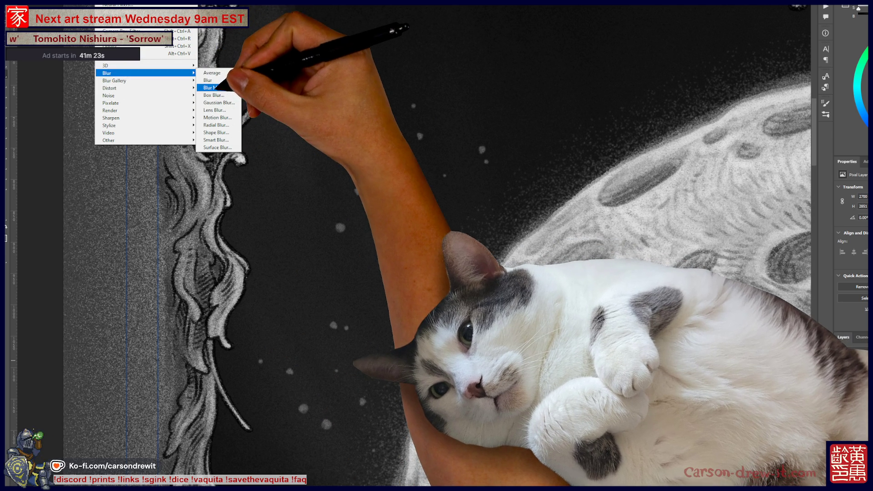
pyautogui.click(214, 86)
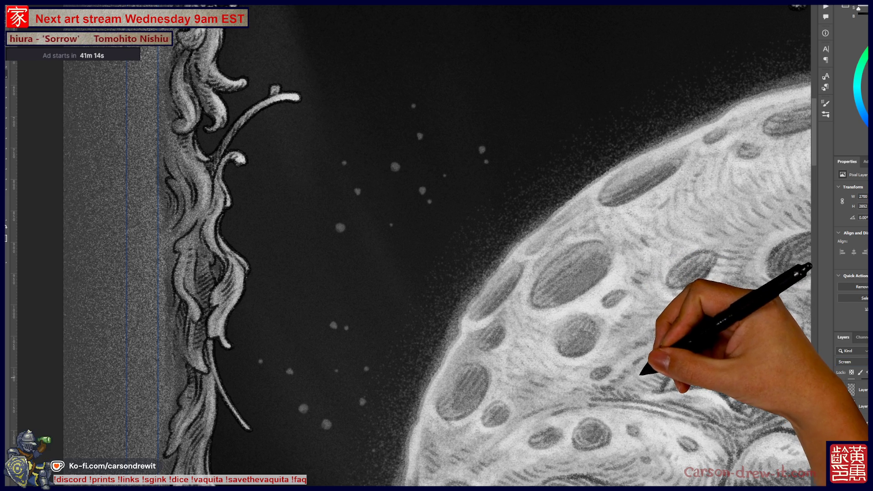
pyautogui.hotkey('ctrl', '-')
pyautogui.hotkey('ctrl', '-')
pyautogui.hotkey('ctrl', '-')
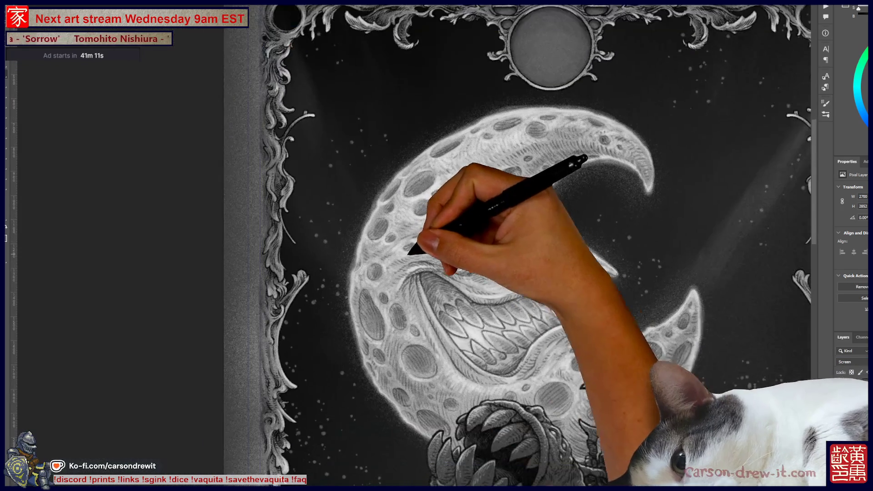
pyautogui.hotkey('ctrl', '+')
pyautogui.hotkey('ctrl', '+')
pyautogui.hotkey('ctrl', '+')
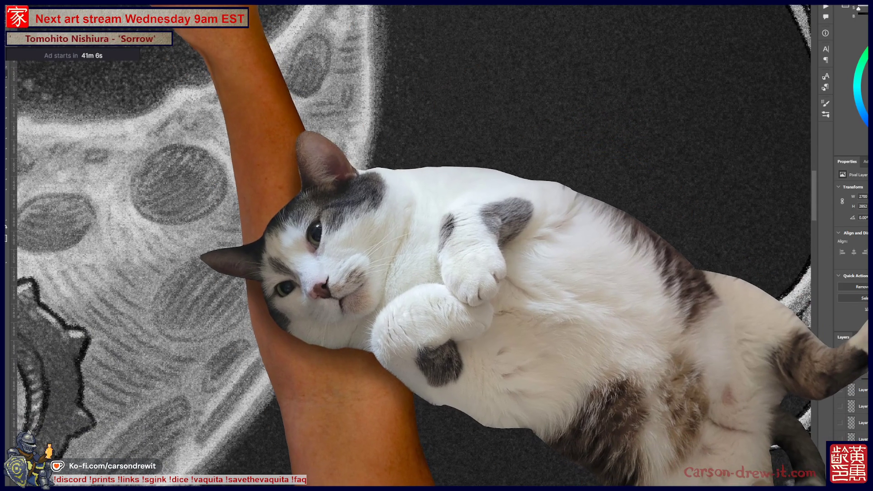
# Apply a Gaussian Blur of about 5.4 pixels to the star dots.
pyautogui.rightClick(79, 6)
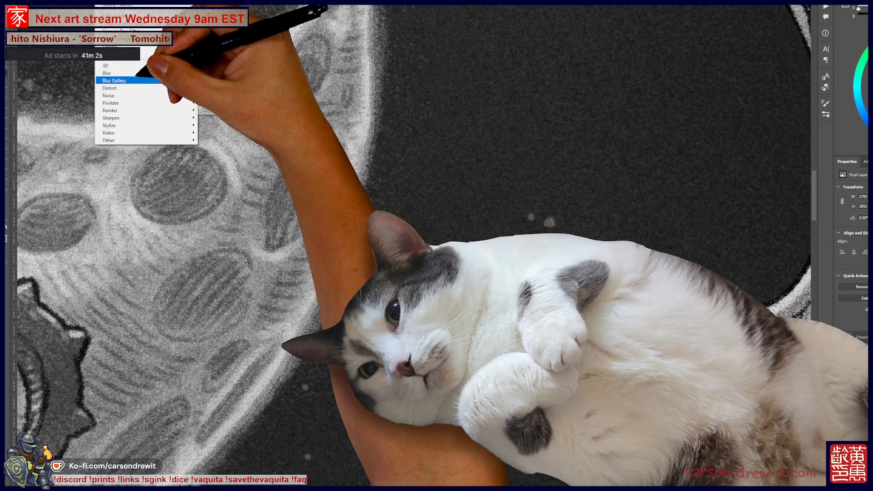
pyautogui.moveTo(118, 73)
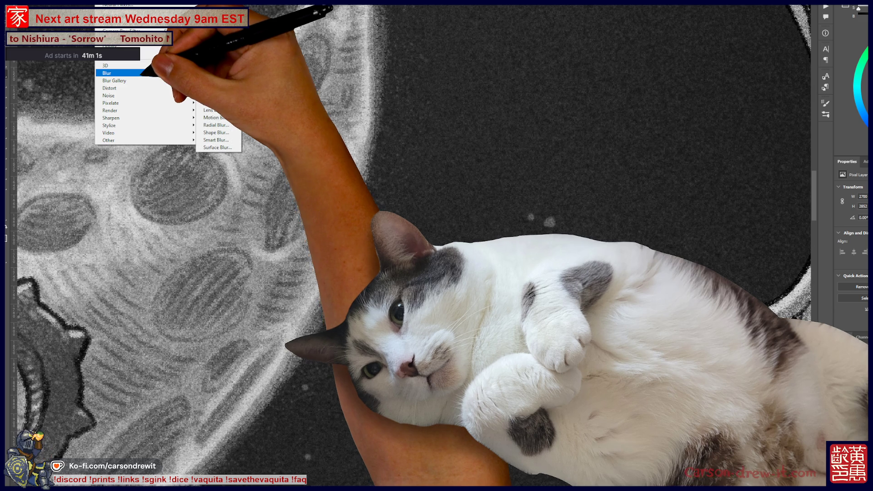
pyautogui.click(219, 103)
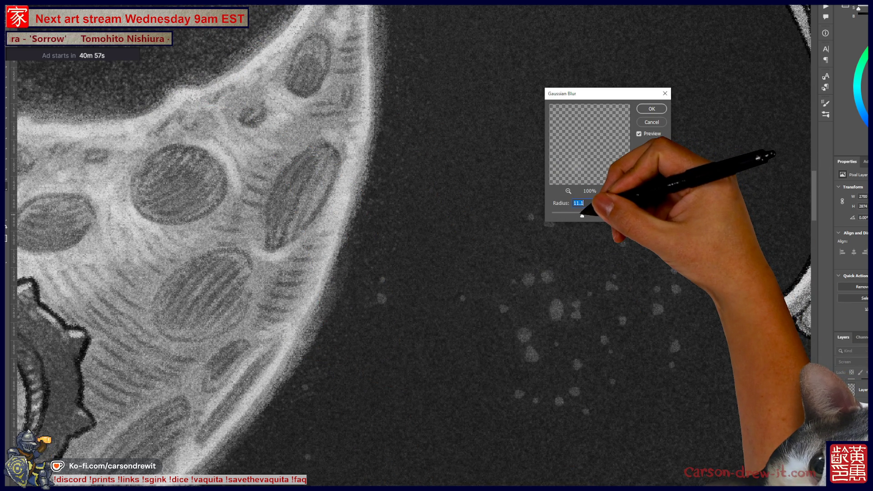
pyautogui.moveTo(582, 215); pyautogui.dragTo(581, 215)
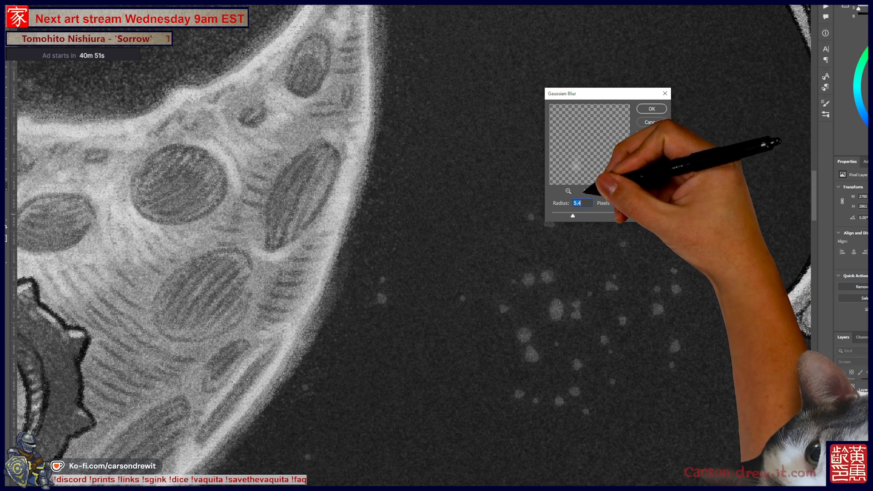
pyautogui.click(651, 109)
pyautogui.hotkey('ctrl', '-')
pyautogui.hotkey('ctrl', '-')
pyautogui.hotkey('ctrl', '-')
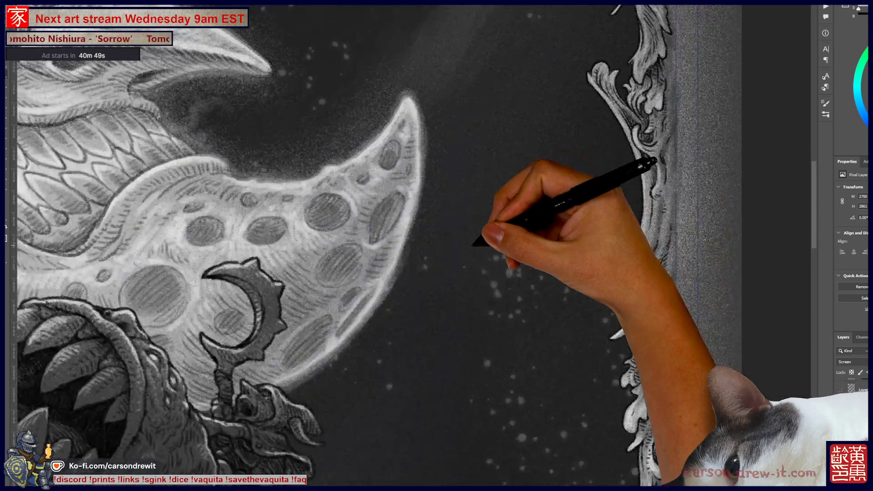
pyautogui.hotkey('ctrl', '-')
pyautogui.hotkey('ctrl', '-')
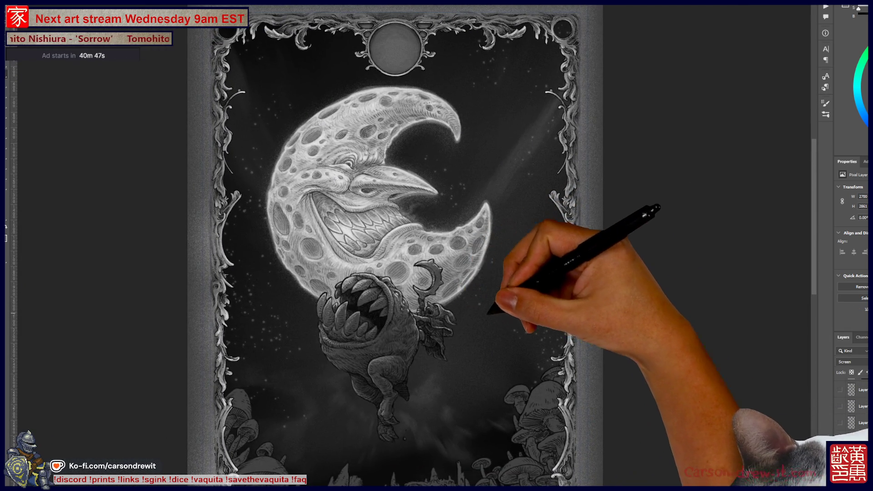
pyautogui.hotkey('ctrl', '-')
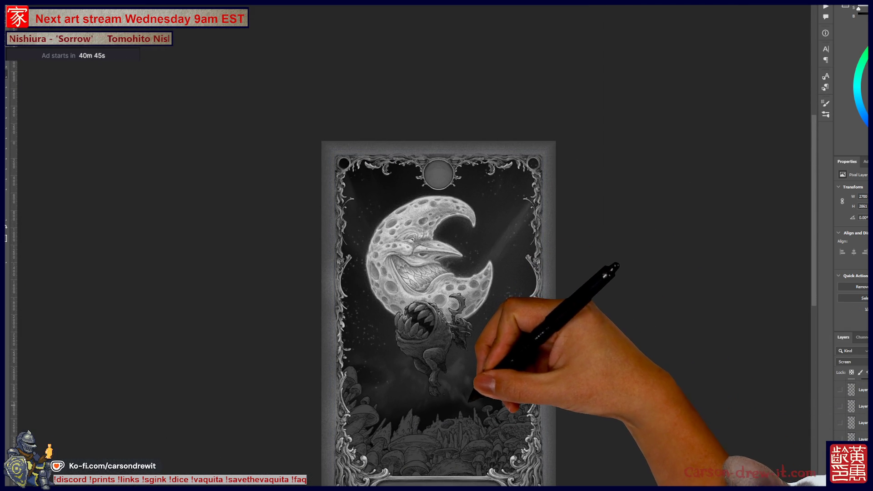
pyautogui.hotkey('ctrl', '+')
pyautogui.hotkey('ctrl', '+')
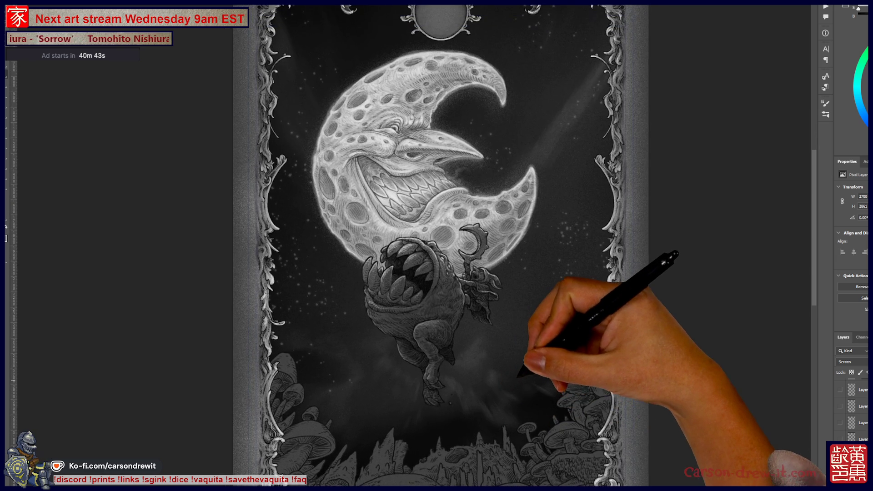
pyautogui.hotkey('ctrl', '+')
pyautogui.hotkey('ctrl', '-')
pyautogui.hotkey('ctrl', '+')
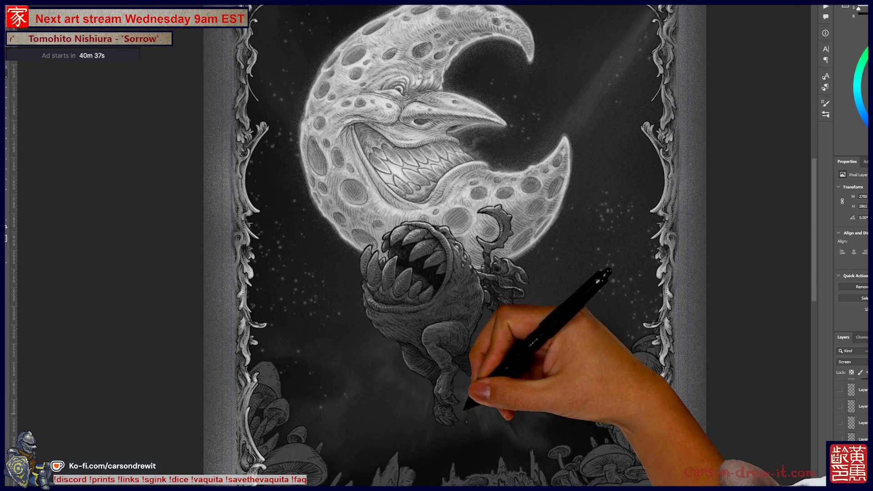
pyautogui.hotkey('ctrl', '-')
pyautogui.hotkey('ctrl', '-')
pyautogui.hotkey('ctrl', '+')
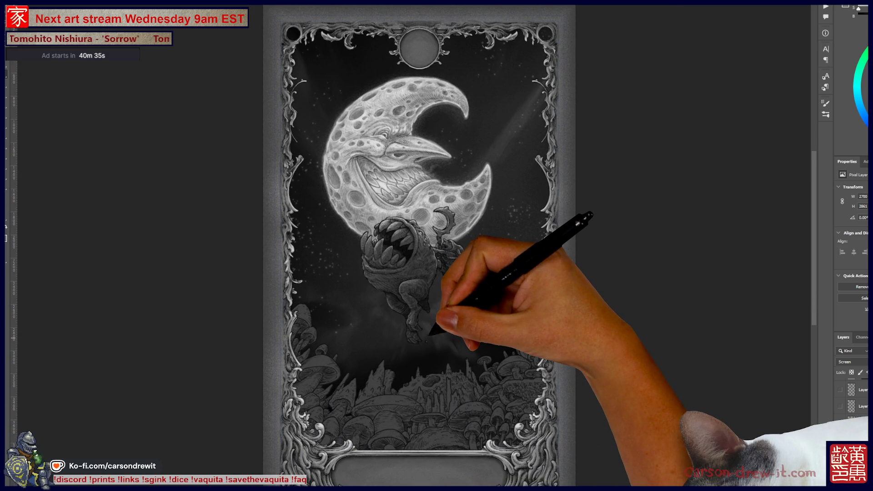
pyautogui.hotkey('ctrl', '+')
pyautogui.hotkey('ctrl', '+')
pyautogui.scroll(3, 437, 246)
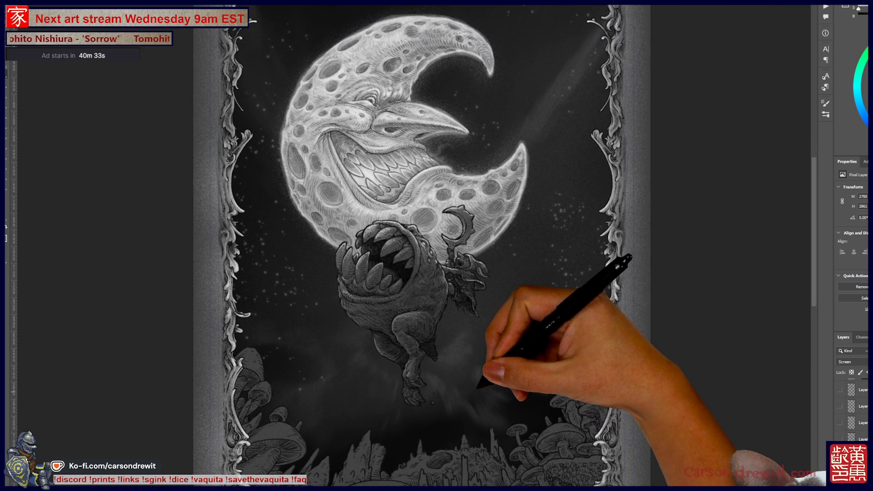
pyautogui.hotkey('ctrl', '-')
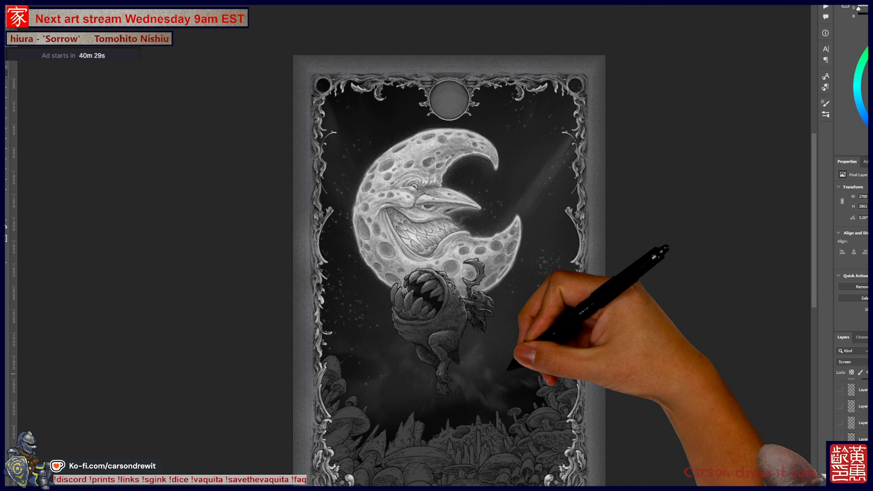
pyautogui.hotkey('ctrl', '+')
pyautogui.scroll(-5, 436, 246)
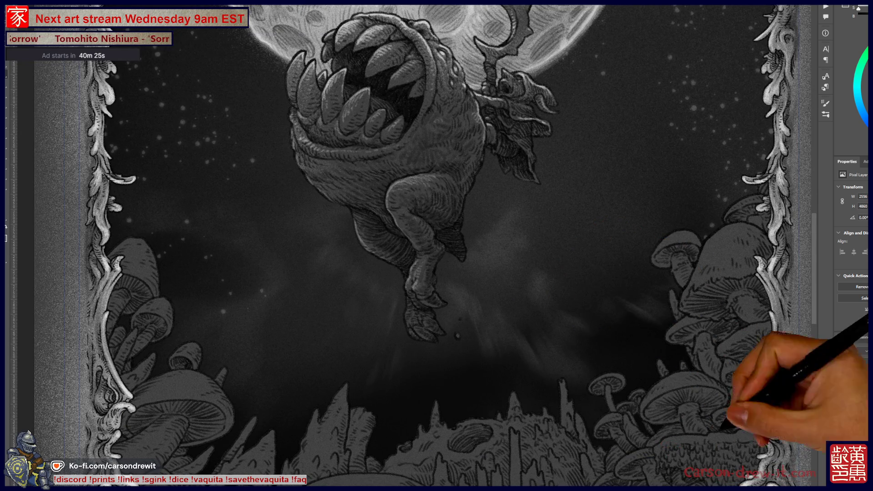
pyautogui.hotkey('alt', 't')
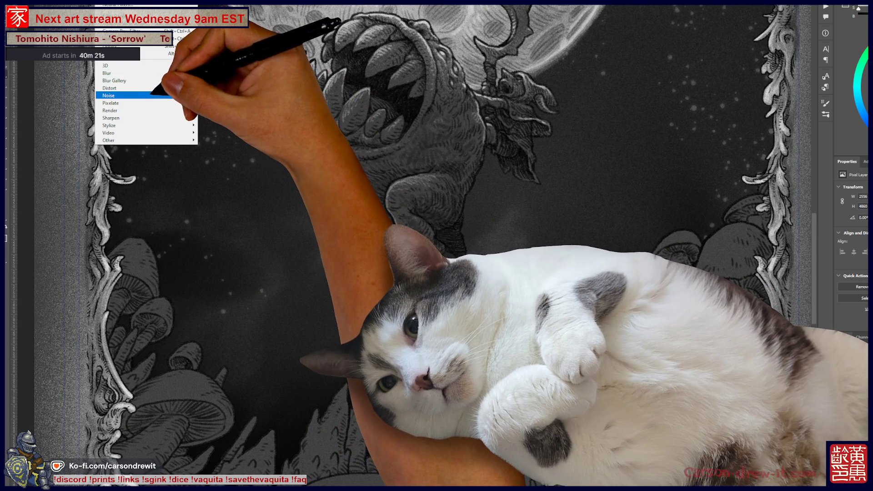
pyautogui.moveTo(136, 96)
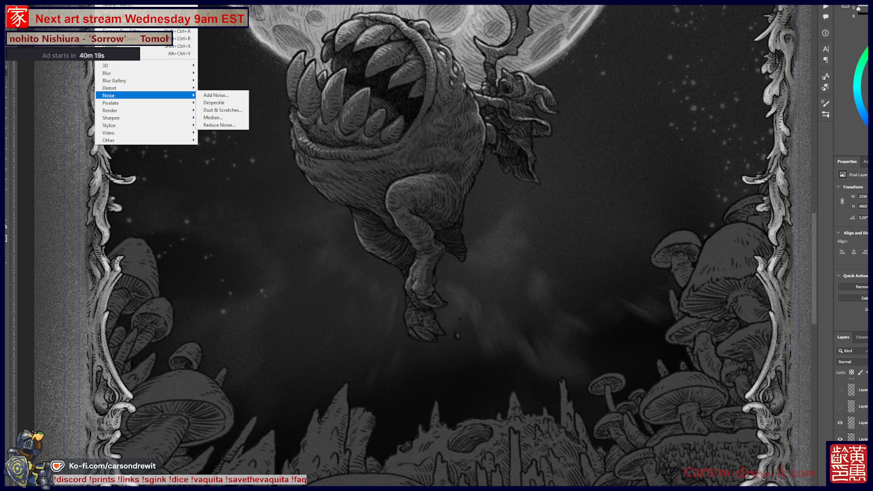
pyautogui.press('Escape')
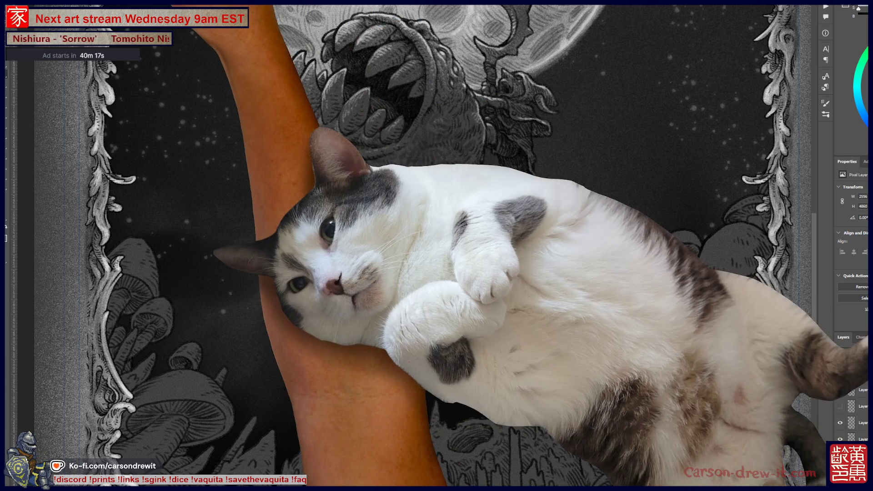
pyautogui.click(107, 2)
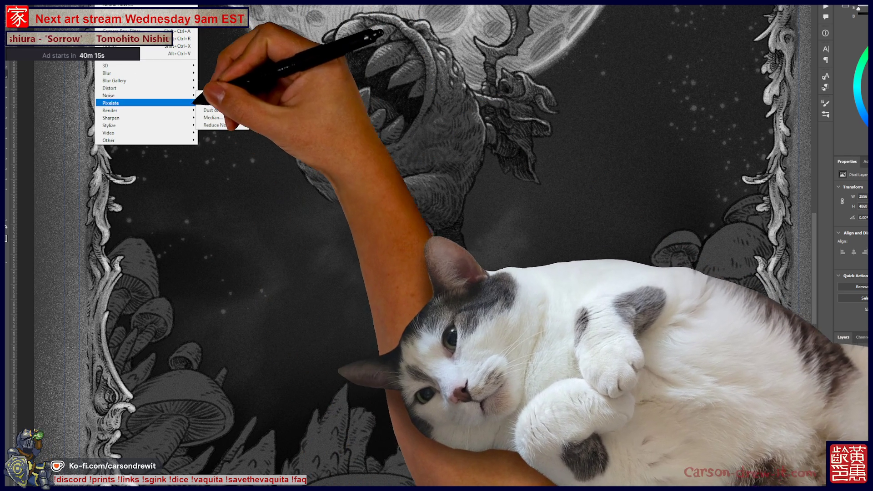
pyautogui.moveTo(137, 96)
pyautogui.click(214, 95)
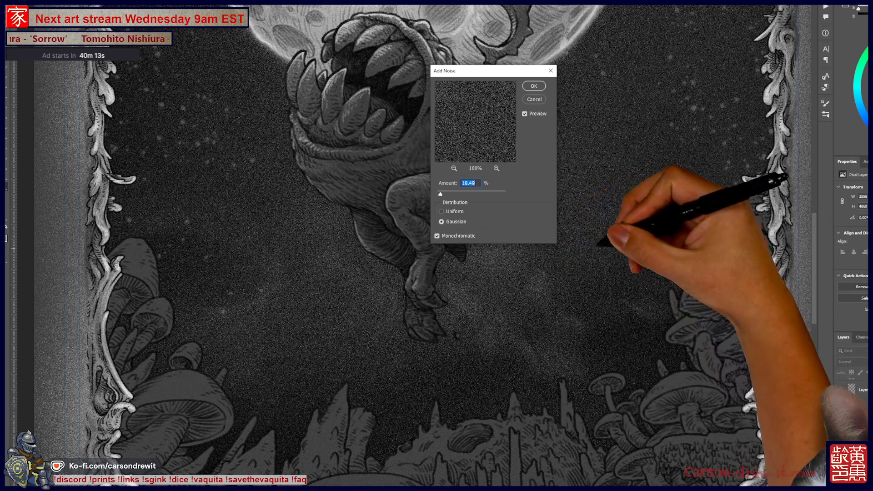
pyautogui.click(534, 86)
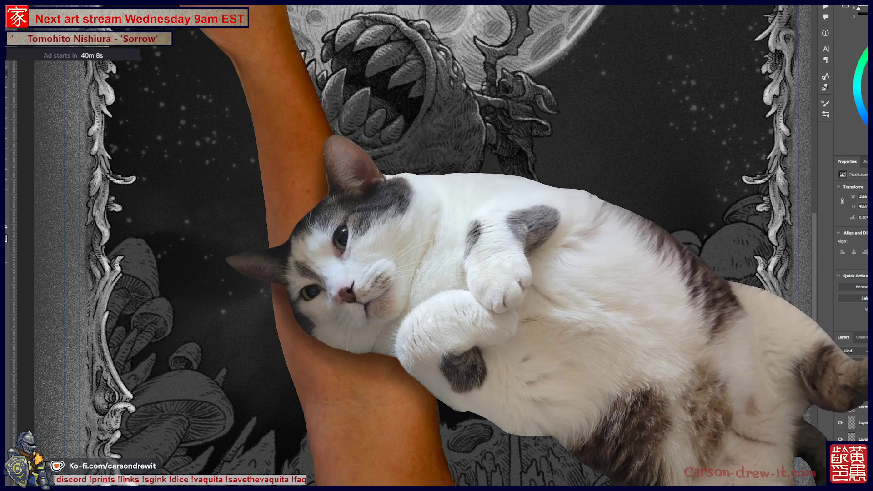
pyautogui.click(107, 2)
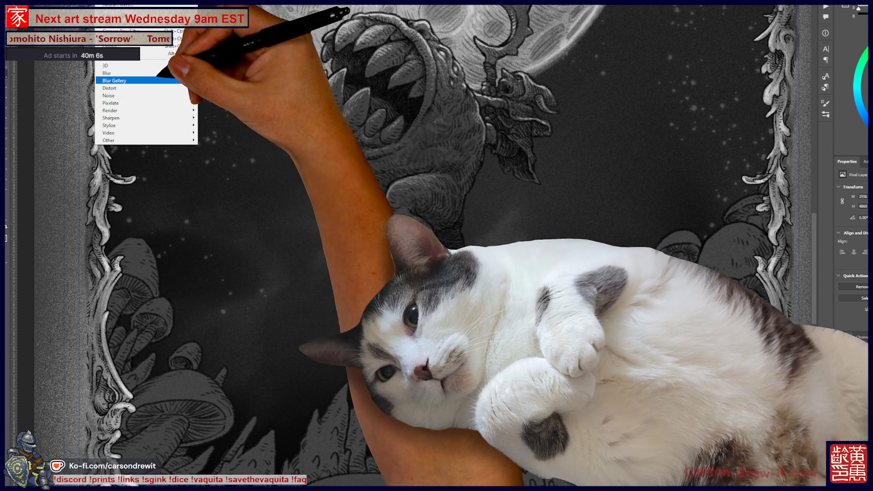
pyautogui.moveTo(109, 95)
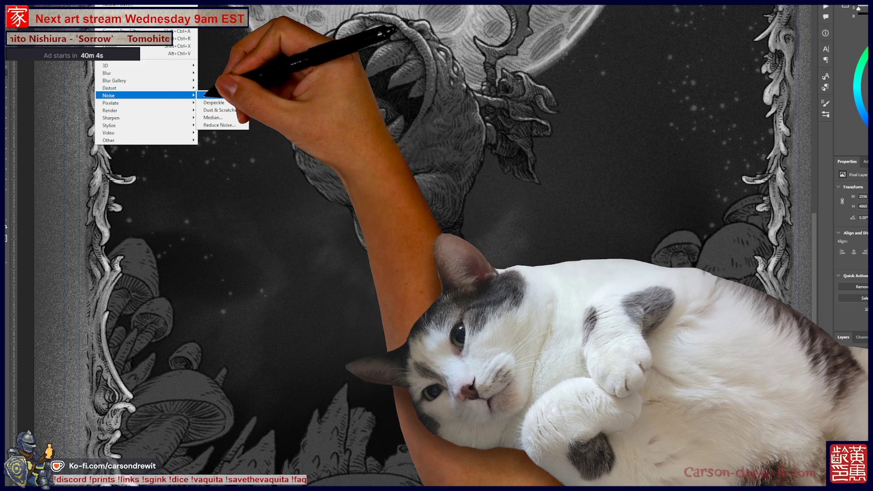
pyautogui.click(222, 95)
pyautogui.click(528, 86)
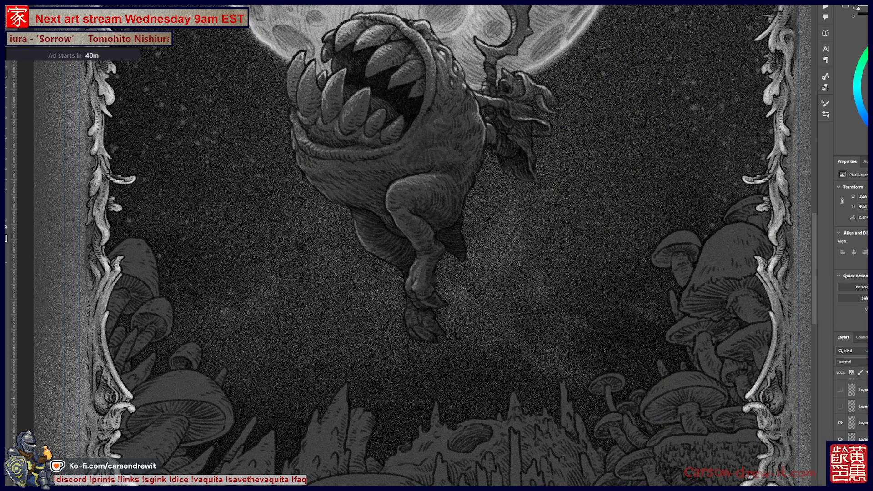
pyautogui.hotkey('ctrl', 'z')
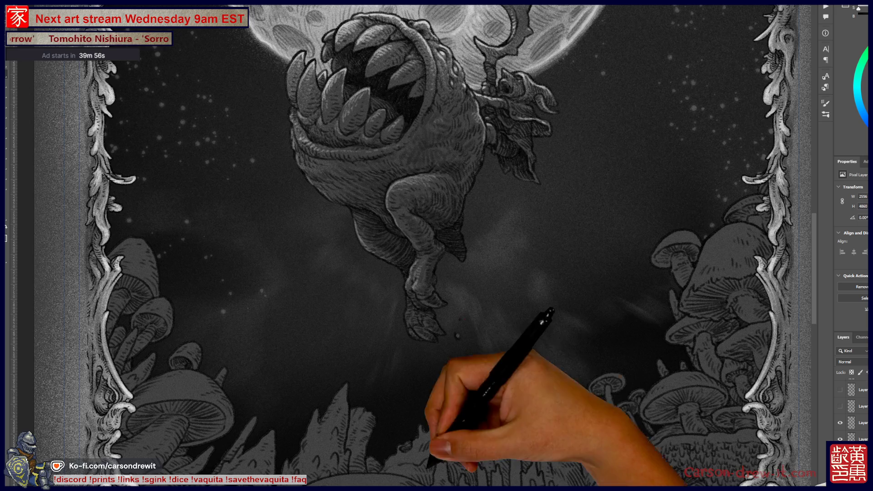
pyautogui.hotkey('ctrl', '0')
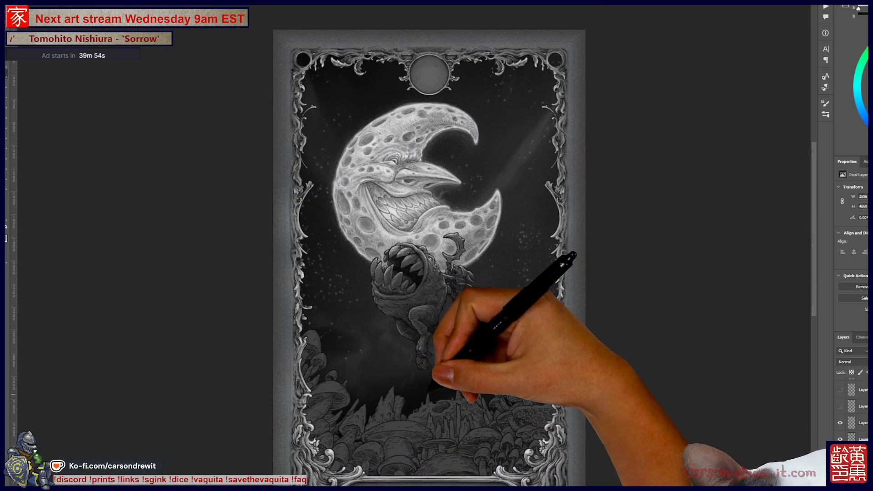
# Zoom and pan around the moon and toothy creature to inspect them, then open the brush presets.
pyautogui.hotkey('ctrl', '+')
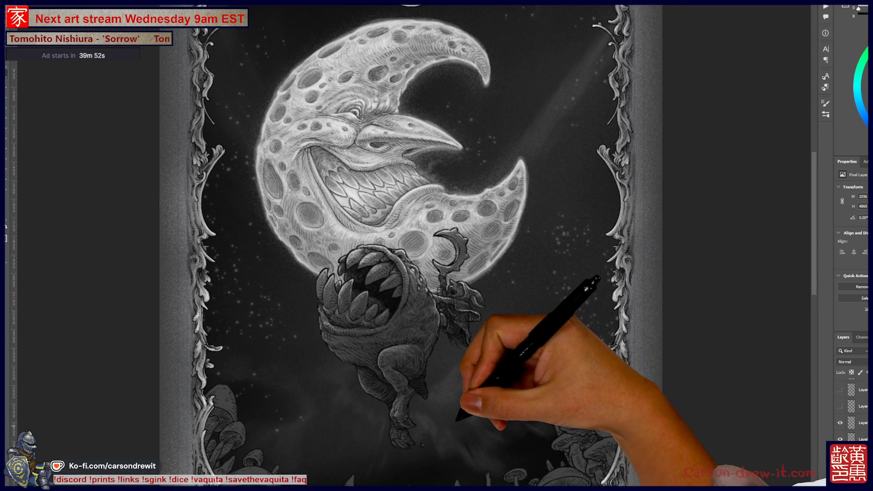
pyautogui.hotkey('ctrl', '0')
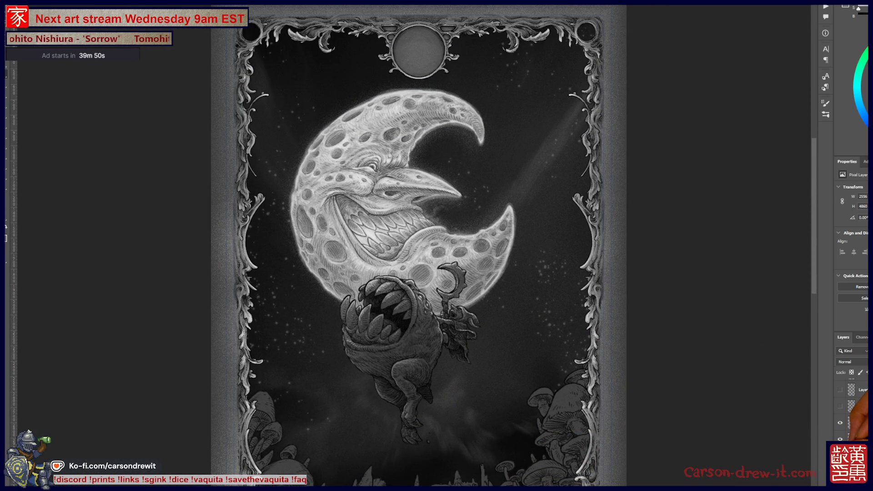
pyautogui.hotkey('ctrl', '+')
pyautogui.hotkey('ctrl', '+')
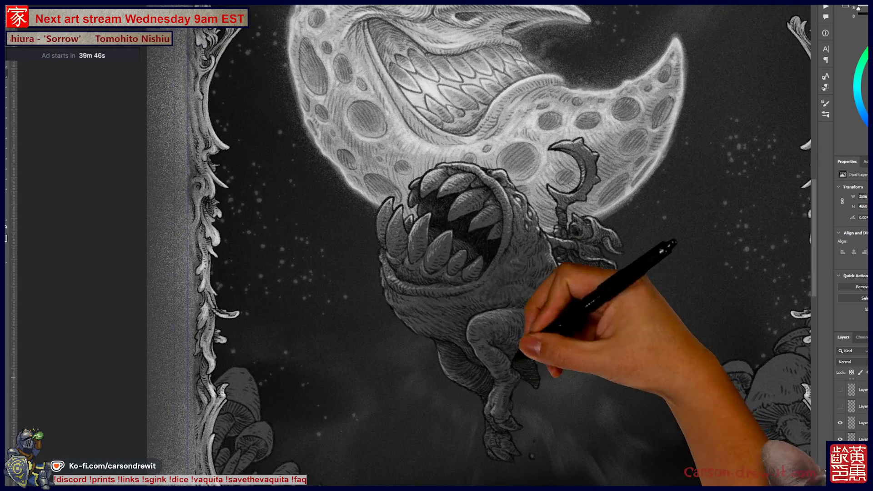
pyautogui.moveTo(437, 218); pyautogui.dragTo(509, 311)
pyautogui.hotkey('ctrl', '-')
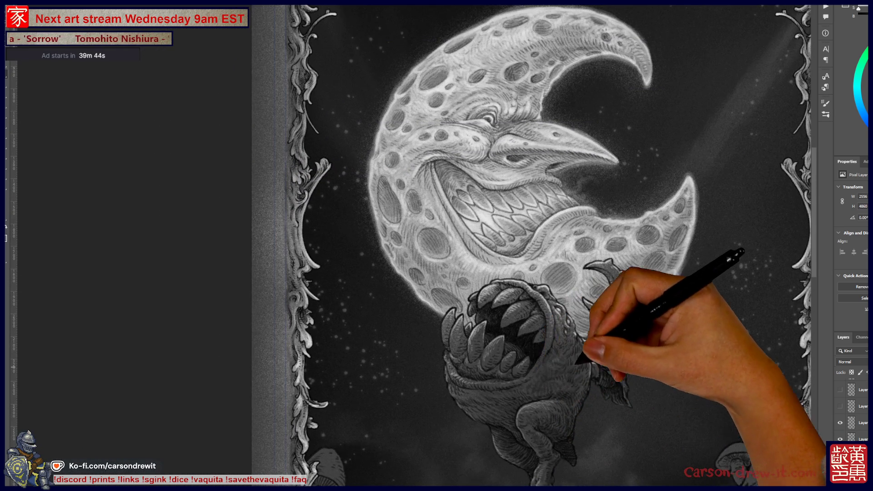
pyautogui.hotkey('ctrl', '-')
pyautogui.moveTo(495, 404)
pyautogui.mouseDown()
pyautogui.moveTo(432, 336)
pyautogui.moveTo(434, 316)
pyautogui.mouseUp()
pyautogui.moveTo(477, 356)
pyautogui.mouseDown()
pyautogui.moveTo(480, 309)
pyautogui.moveTo(480, 348)
pyautogui.moveTo(481, 341)
pyautogui.moveTo(500, 384)
pyautogui.moveTo(496, 412)
pyautogui.mouseUp()
pyautogui.hotkey('ctrl', '-')
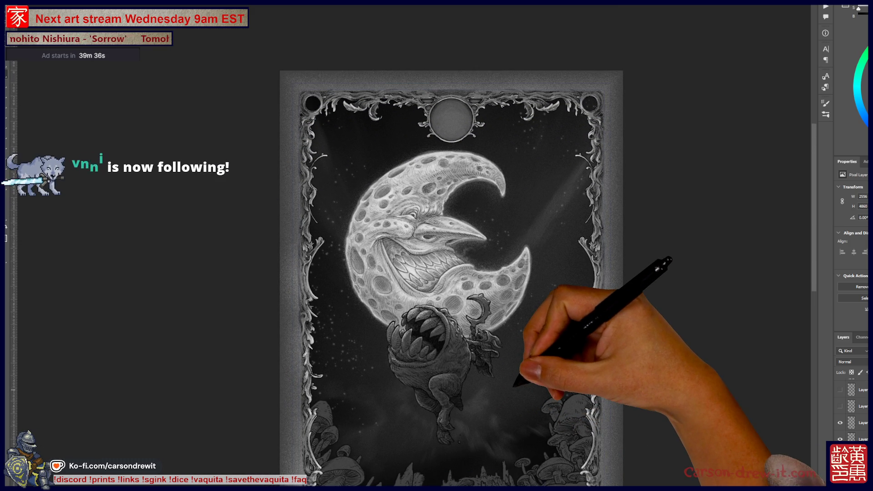
pyautogui.hotkey('ctrl', '+')
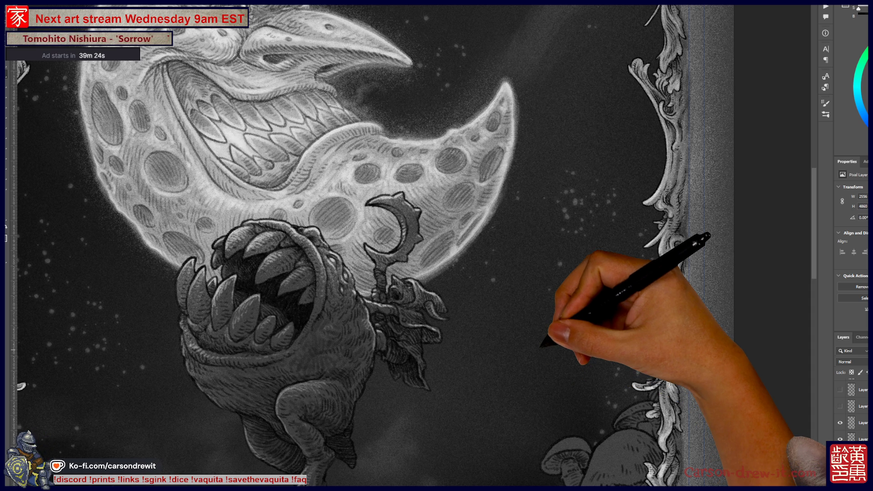
pyautogui.press('F5')
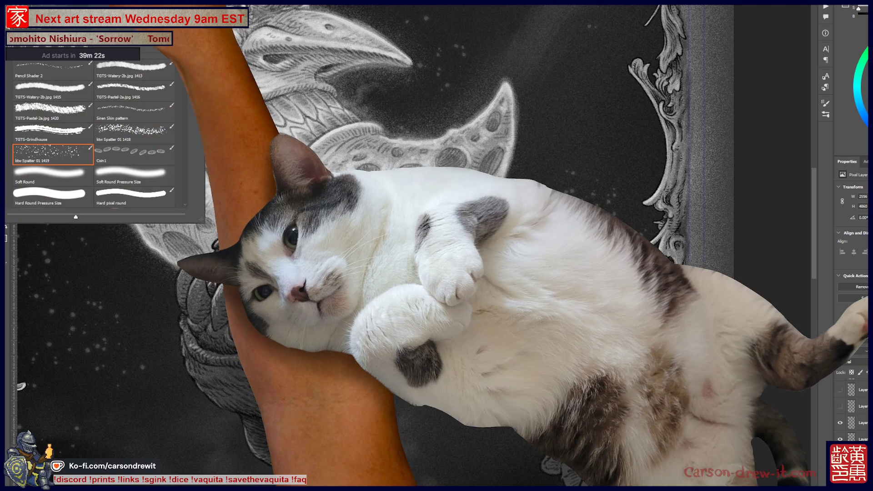
# Close the Brush Presets list with F5 and zoom the view back onto the moon.
pyautogui.scroll(3, 96, 137)
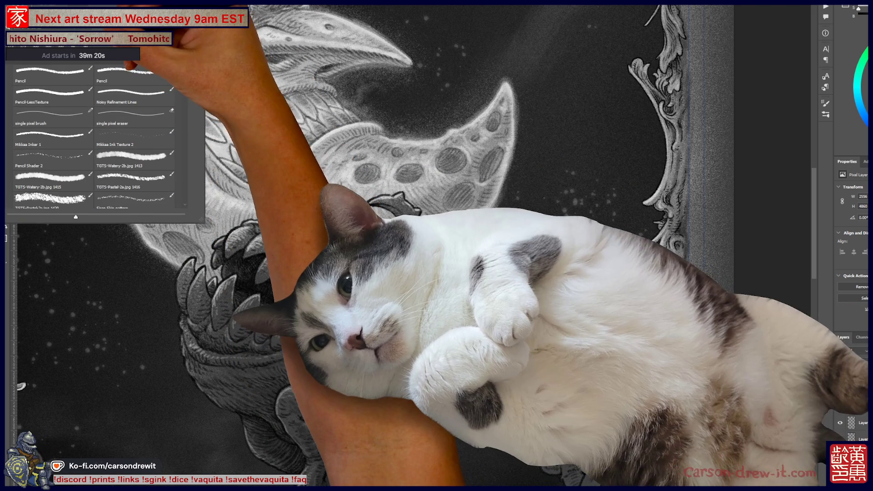
pyautogui.press('F5')
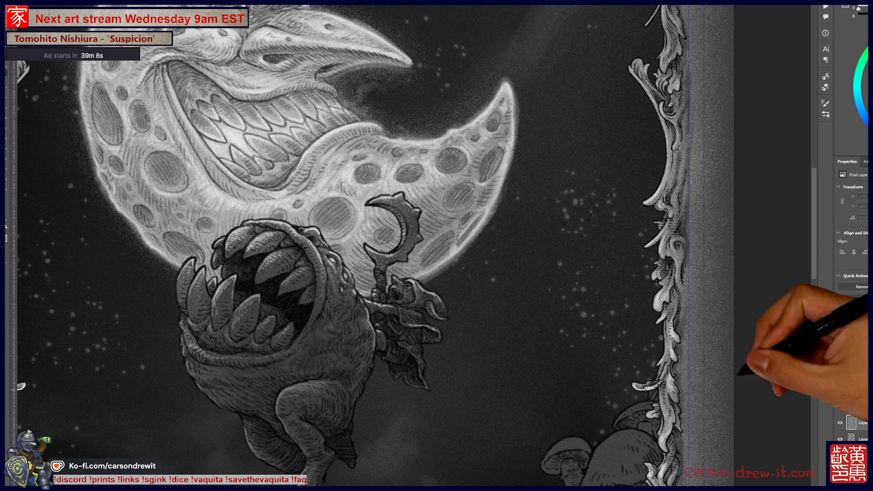
pyautogui.scroll(-2, 318, 245)
pyautogui.scroll(5, 319, 246)
pyautogui.scroll(3, 182, 227)
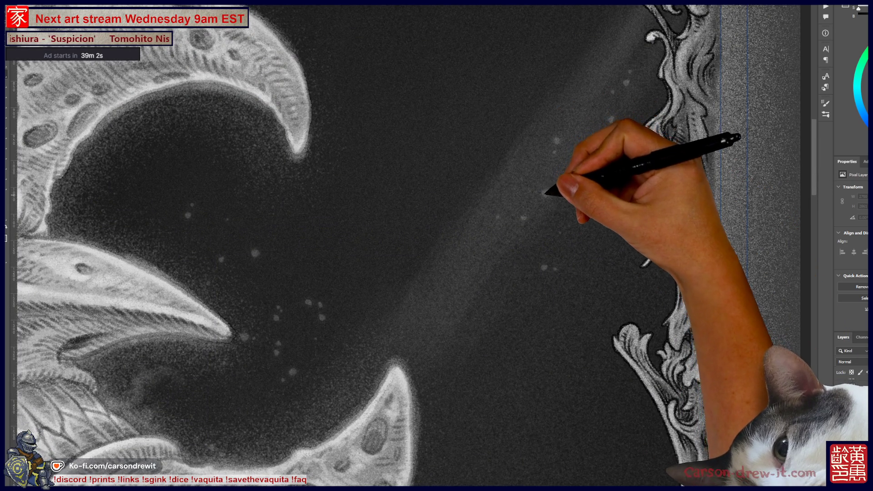
# Paint three bright sparkle stars in the sky left of the monster, one with a horizontal ray.
pyautogui.moveTo(543, 188); pyautogui.dragTo(544, 181)
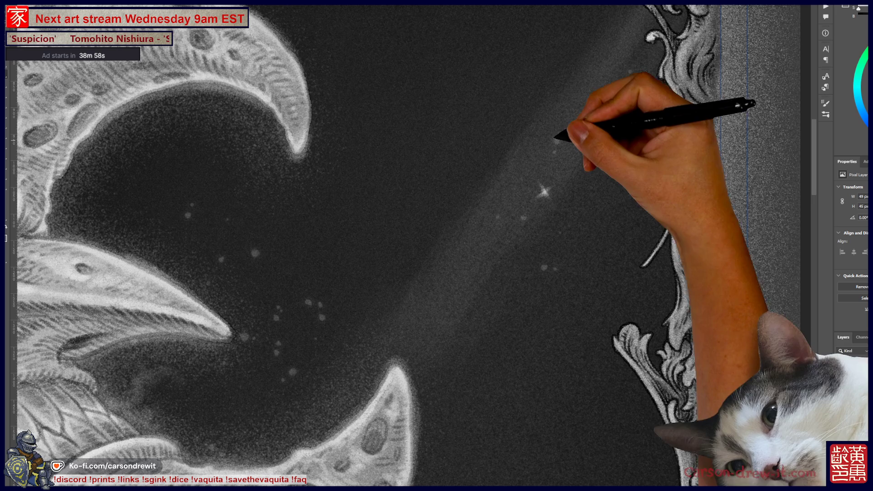
pyautogui.moveTo(552, 140); pyautogui.dragTo(561, 139)
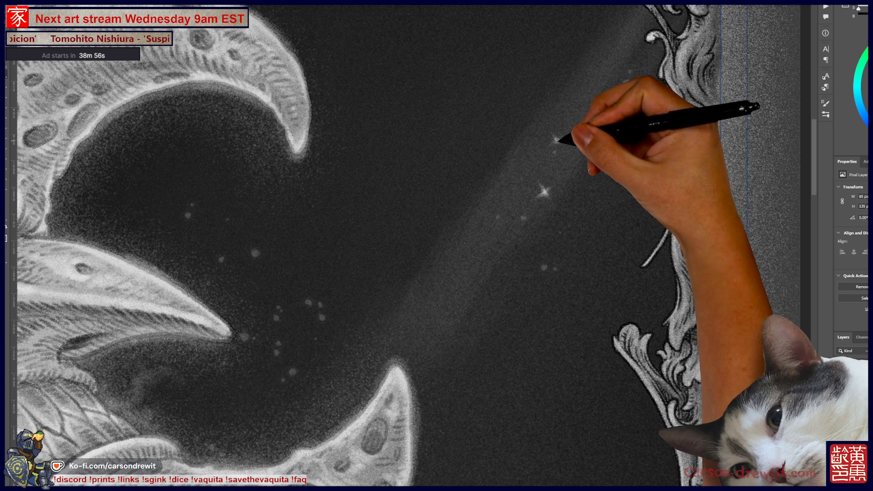
pyautogui.click(612, 120)
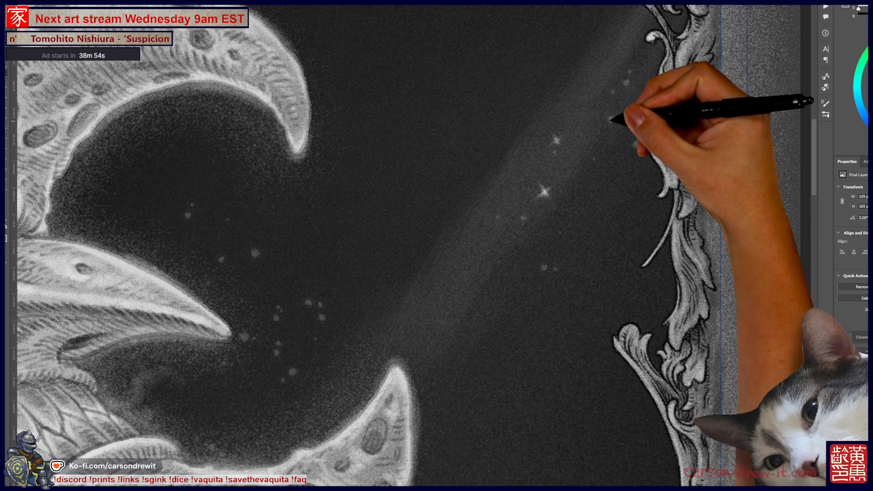
pyautogui.moveTo(516, 267); pyautogui.dragTo(565, 404)
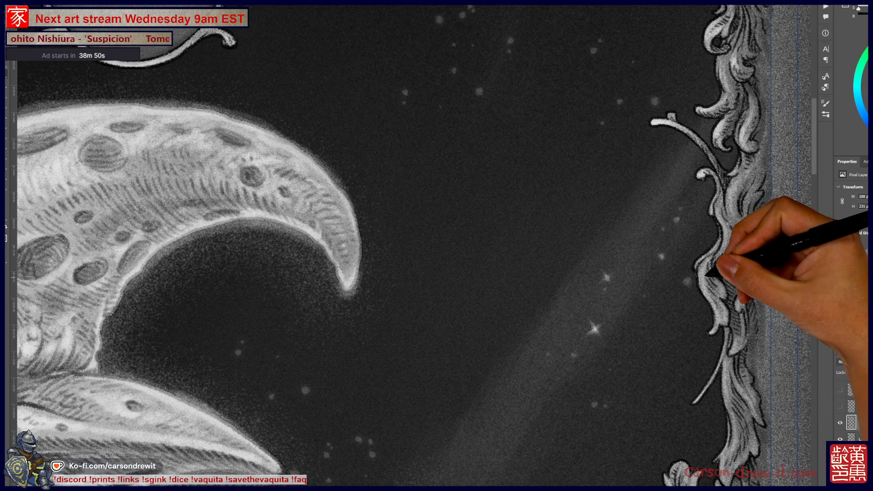
# Zoom out to review the whole framed card, then zoom back in on the moon.
pyautogui.hotkey('ctrl', '-')
pyautogui.scroll(-2, 601, 278)
pyautogui.hotkey('ctrl', '-')
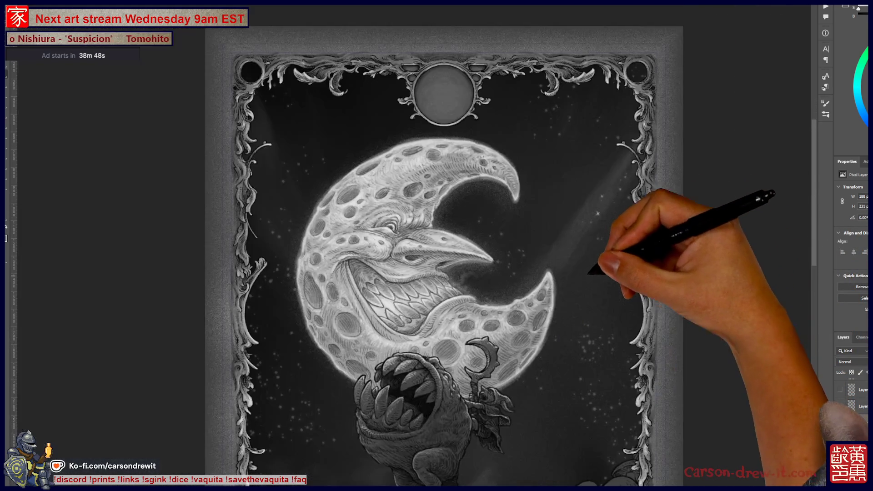
pyautogui.scroll(3, 614, 274)
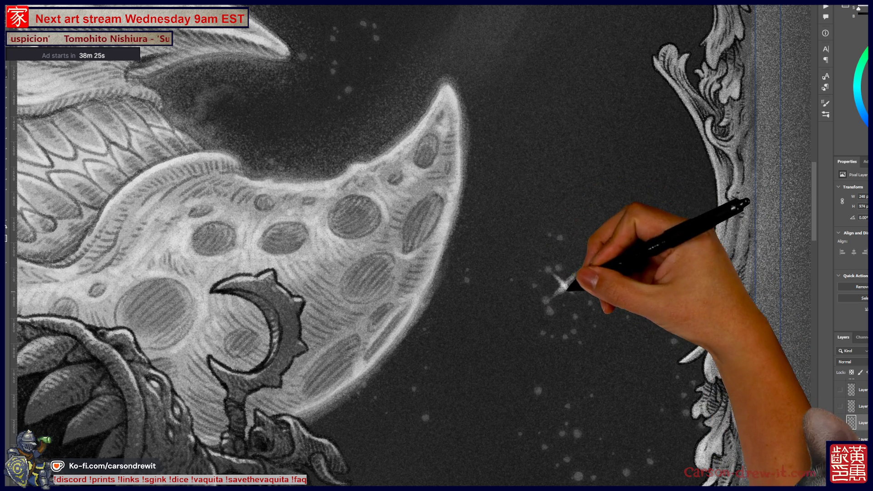
pyautogui.hotkey('ctrl', '0')
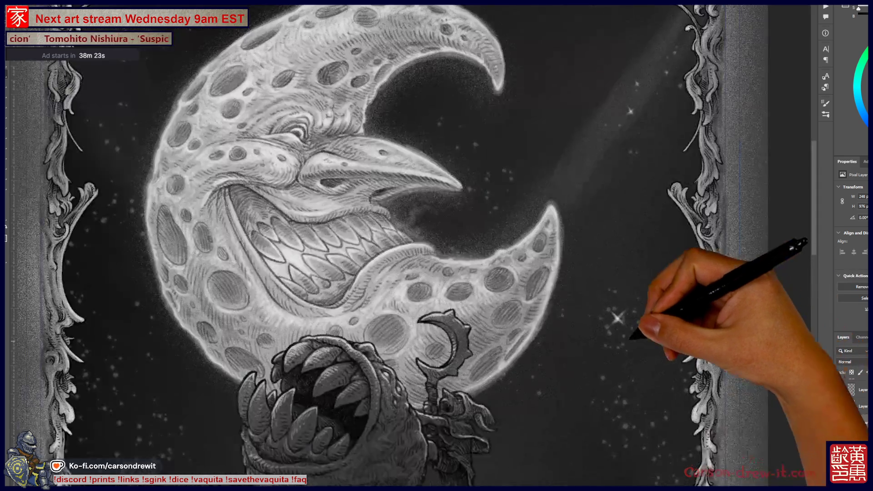
pyautogui.hotkey('ctrl', '-')
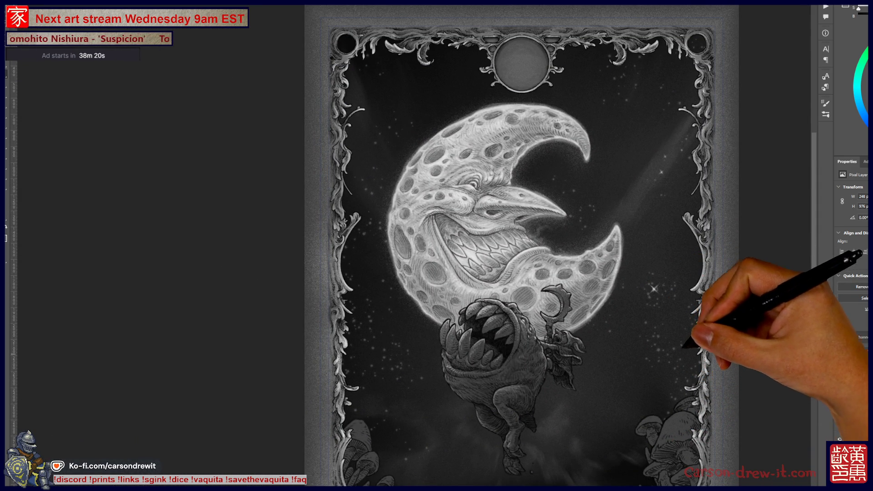
pyautogui.hotkey('ctrl', '+')
pyautogui.scroll(3, 629, 203)
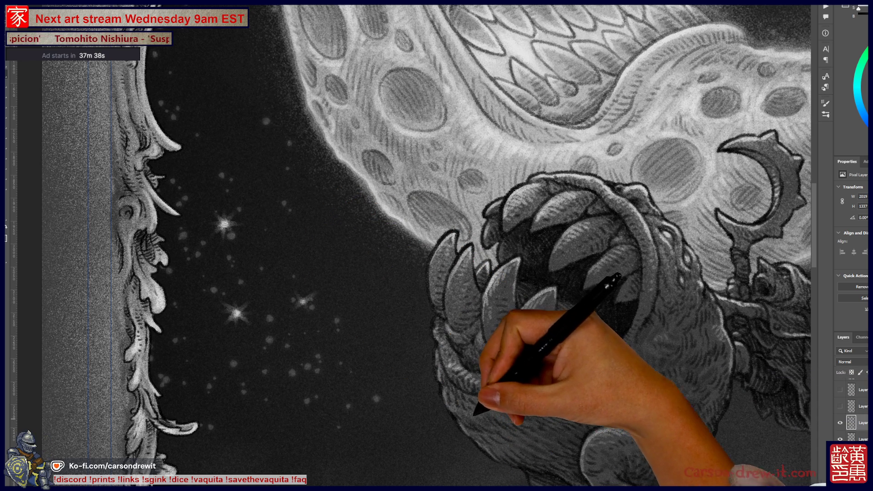
# Brighten the star right of the moon near the frame with a sharper cross-shaped streak.
pyautogui.hotkey('ctrl', '-')
pyautogui.hotkey('ctrl', '-')
pyautogui.hotkey('ctrl', '-')
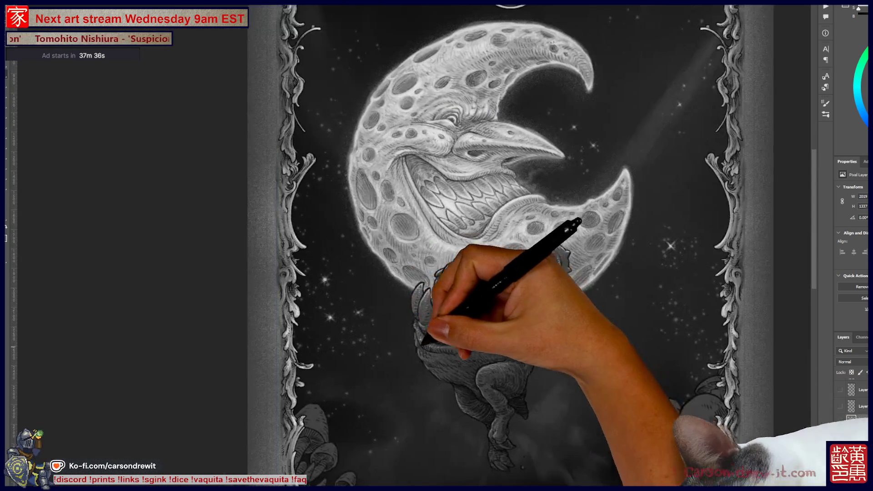
pyautogui.hotkey('ctrl', '-')
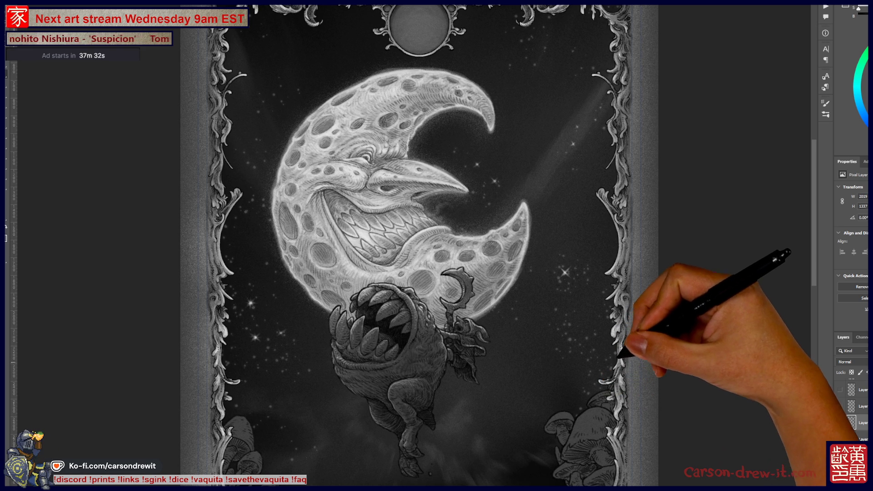
pyautogui.hotkey('ctrl', '+')
pyautogui.hotkey('ctrl', '+')
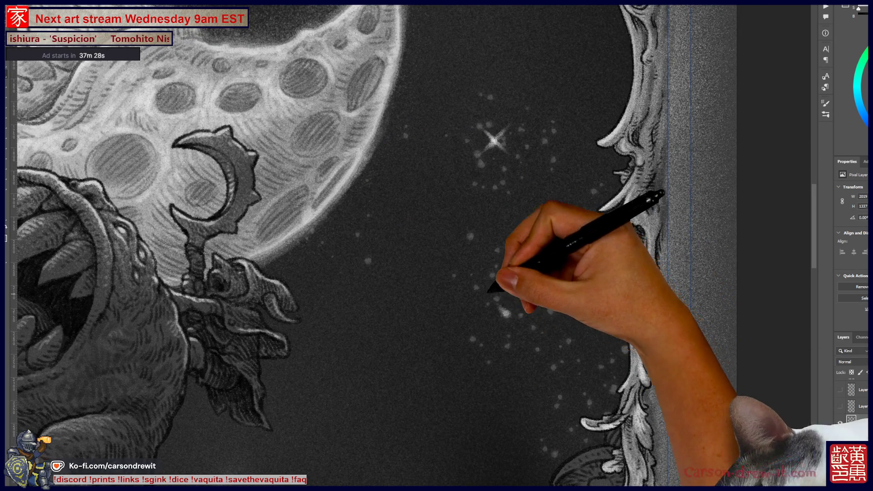
pyautogui.moveTo(500, 316); pyautogui.dragTo(508, 311)
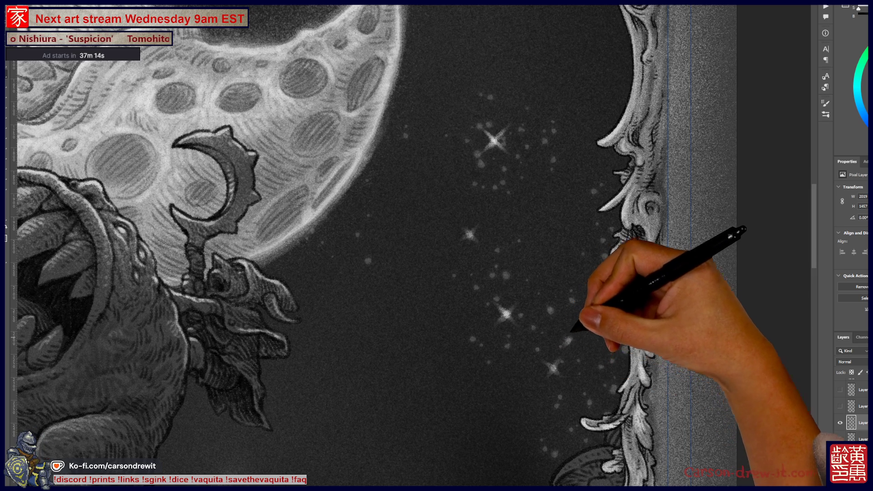
pyautogui.scroll(2, 437, 245)
pyautogui.hscroll(-3, 437, 246)
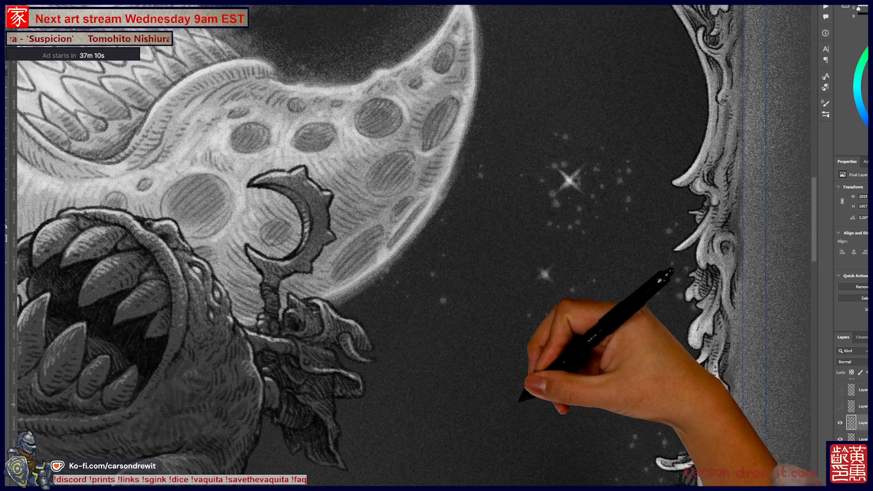
pyautogui.scroll(-5, 436, 245)
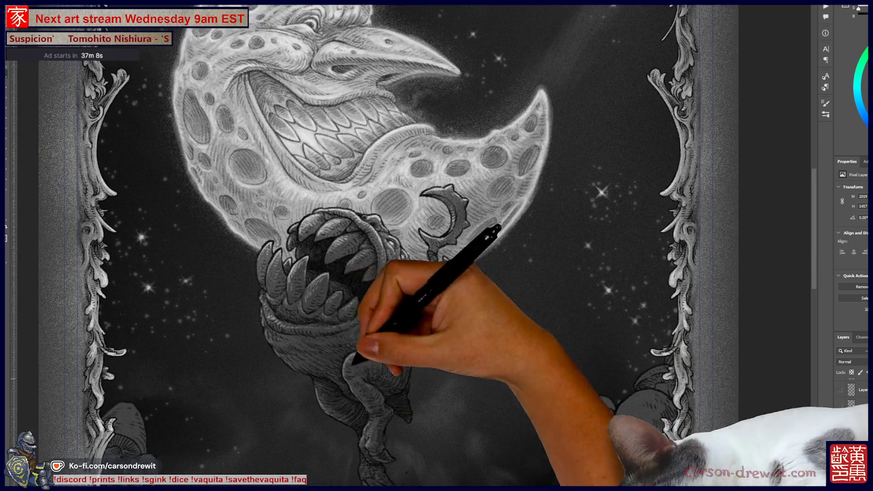
pyautogui.scroll(4, 437, 245)
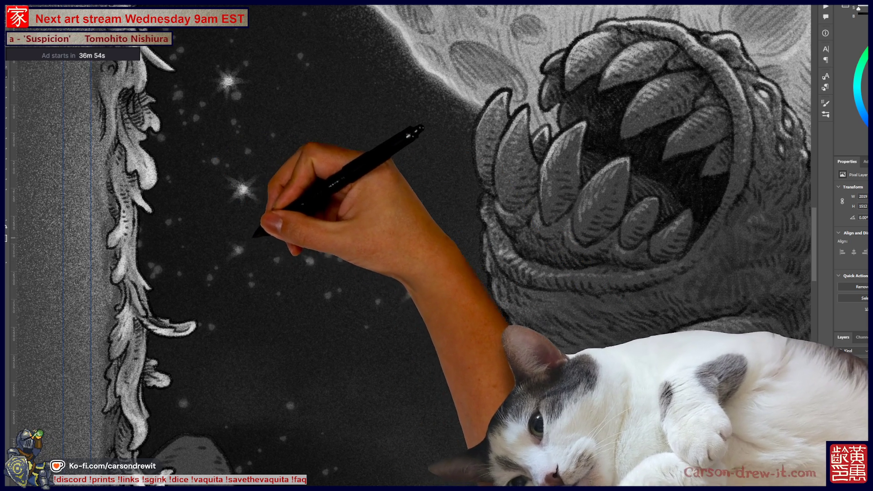
pyautogui.moveTo(409, 228); pyautogui.dragTo(468, 305)
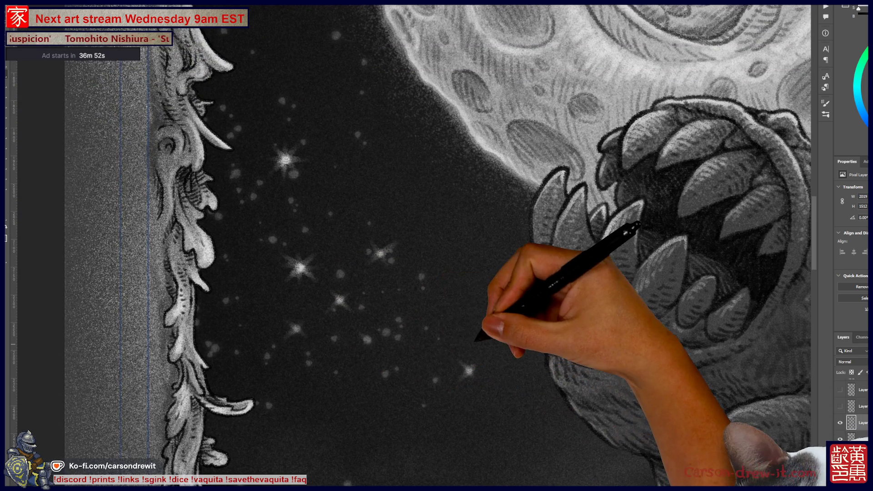
pyautogui.hotkey('ctrl', '-')
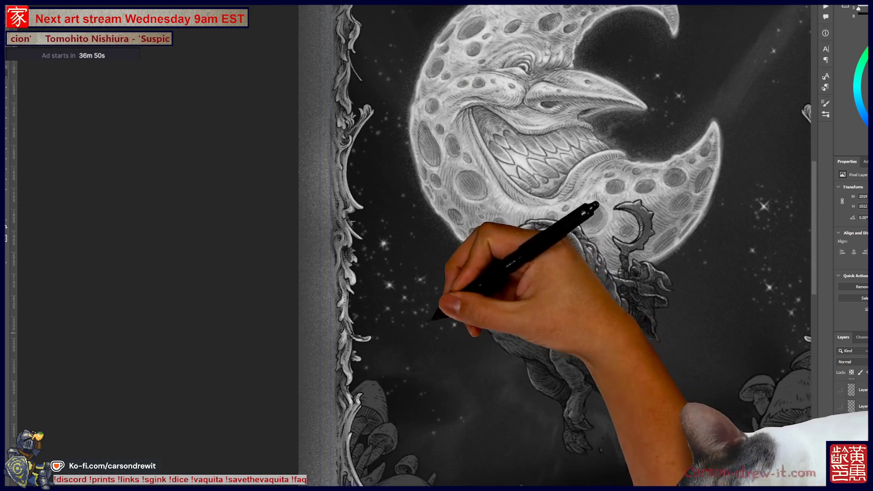
pyautogui.hotkey('ctrl', '-')
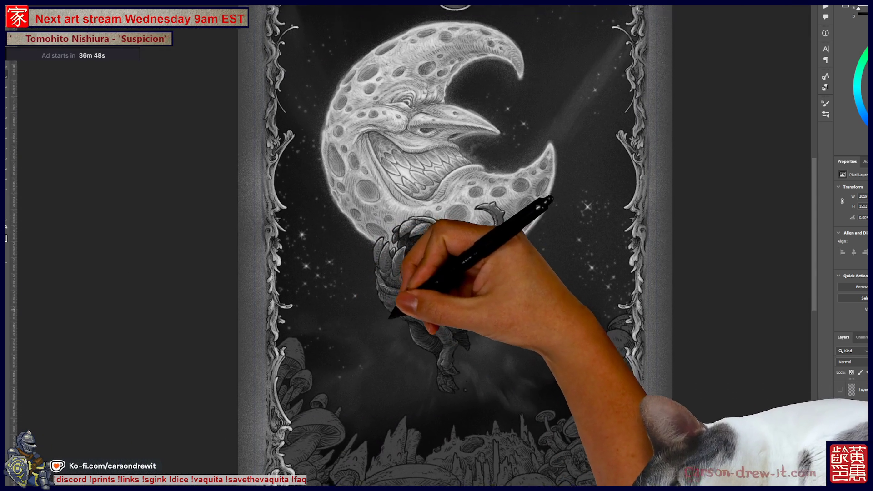
pyautogui.scroll(3, 437, 246)
pyautogui.hotkey('ctrl', '+')
pyautogui.hotkey('ctrl', '+')
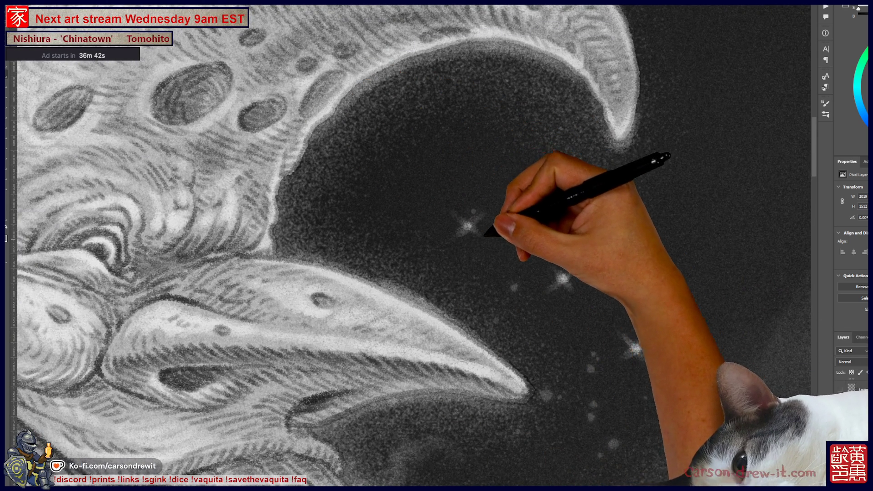
pyautogui.hotkey('ctrl', '-')
pyautogui.hotkey('ctrl', '-')
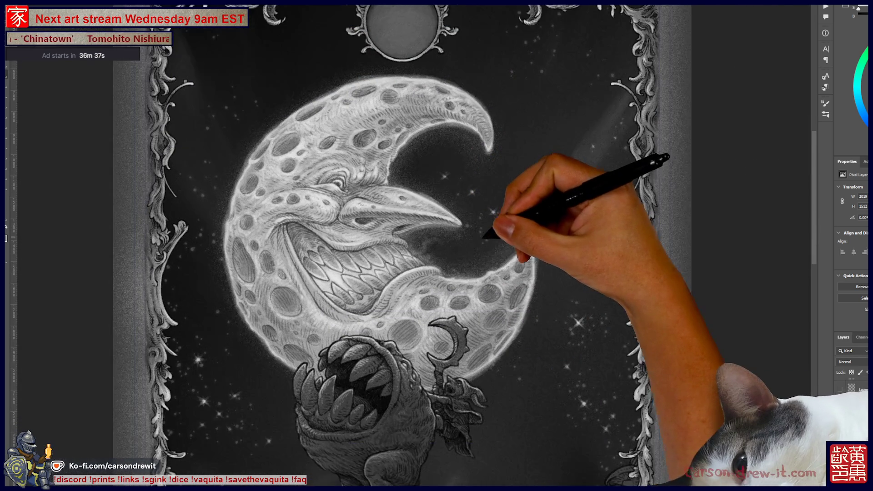
pyautogui.hotkey('ctrl', '-')
pyautogui.hotkey('ctrl', '-')
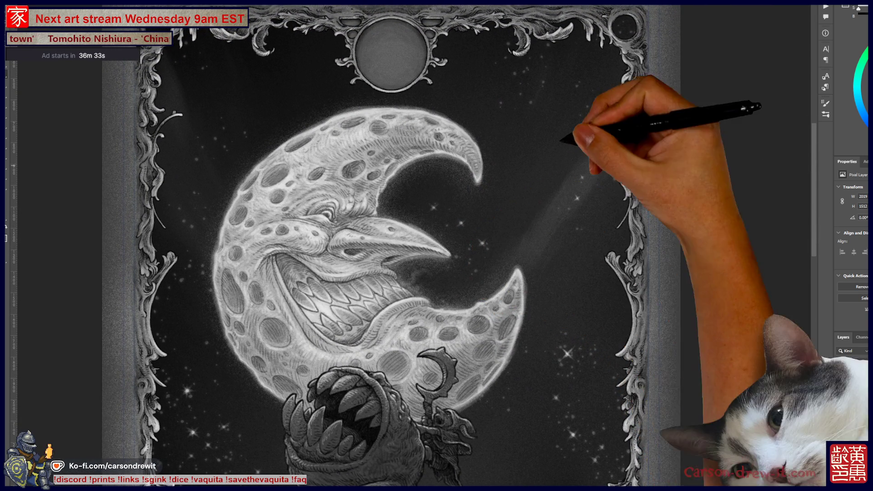
pyautogui.hotkey('ctrl', '+')
pyautogui.hotkey('ctrl', '+')
pyautogui.hotkey('ctrl', '+')
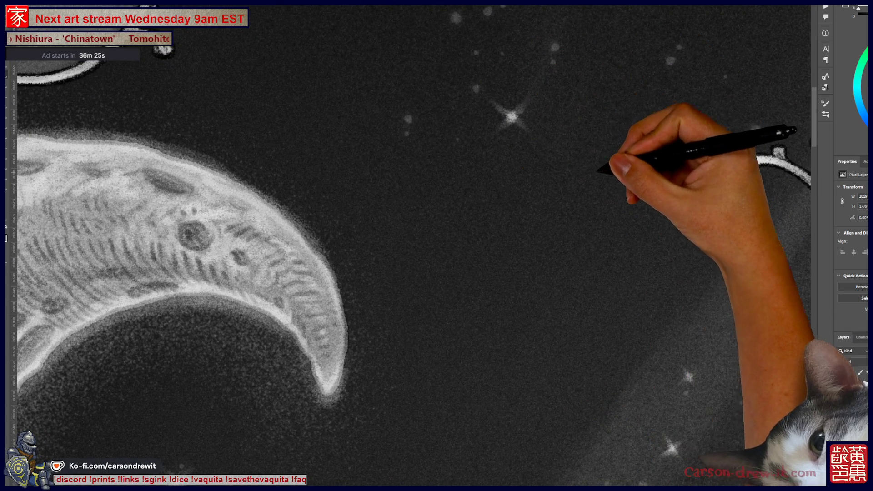
# Stamp a sparkle star ringed by tiny specks just past the tip of the moon's beak.
pyautogui.scroll(4, 409, 246)
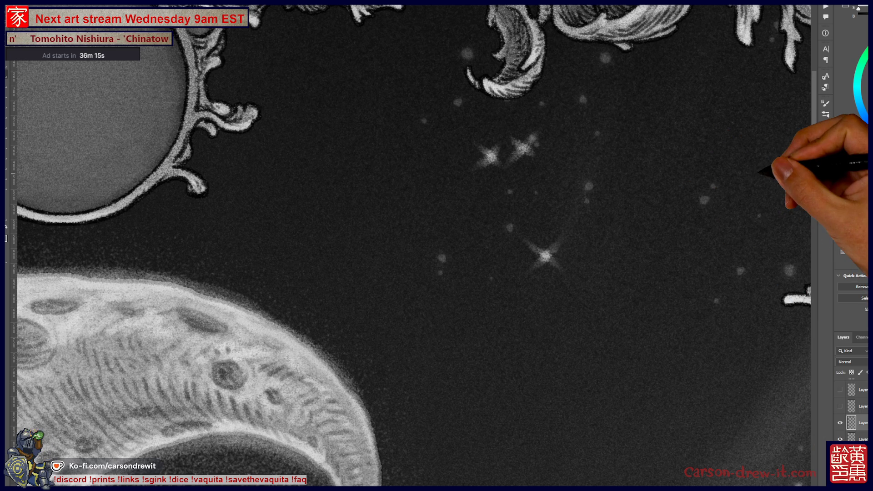
pyautogui.hotkey('ctrl', '-')
pyautogui.hotkey('ctrl', '-')
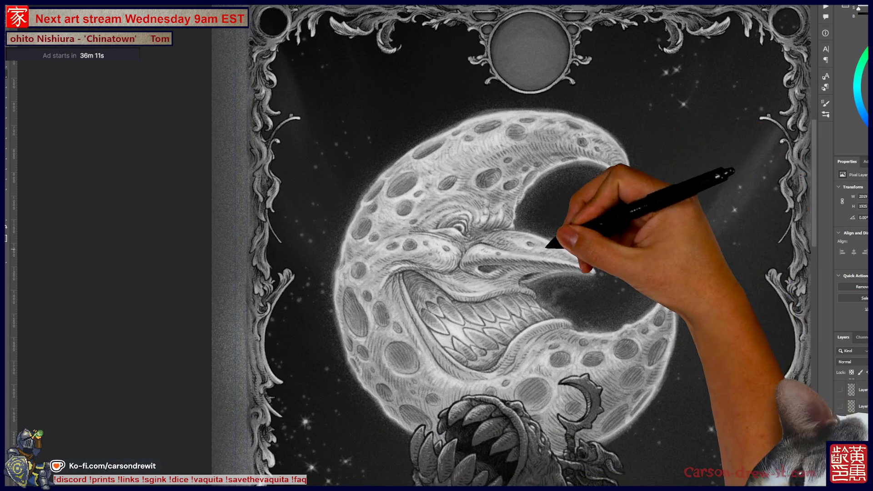
pyautogui.hotkey('ctrl', '-')
pyautogui.hotkey('ctrl', '+')
pyautogui.hotkey('ctrl', '+')
pyautogui.hotkey('ctrl', '+')
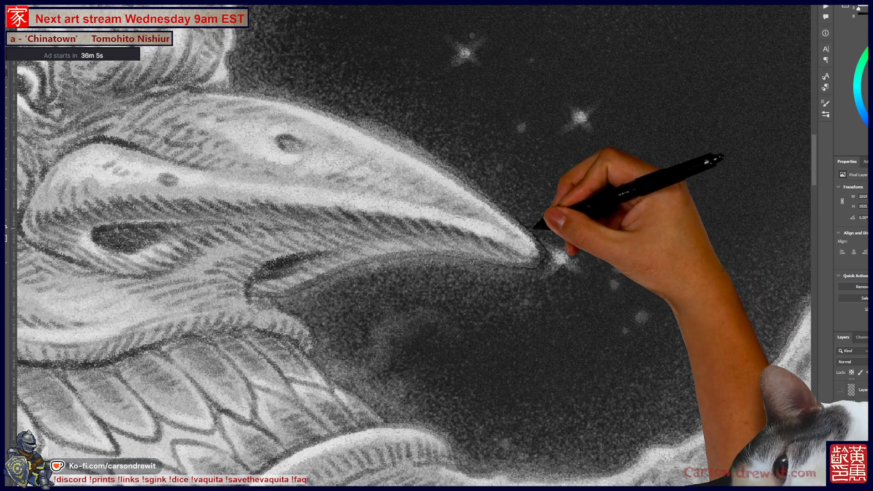
pyautogui.click(669, 200)
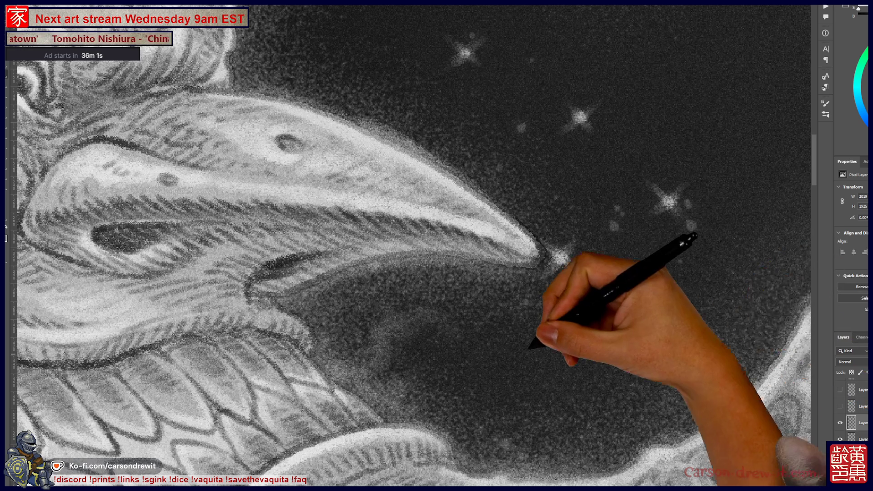
pyautogui.hotkey('ctrl', '-')
pyautogui.hotkey('ctrl', '-')
pyautogui.hotkey('ctrl', '-')
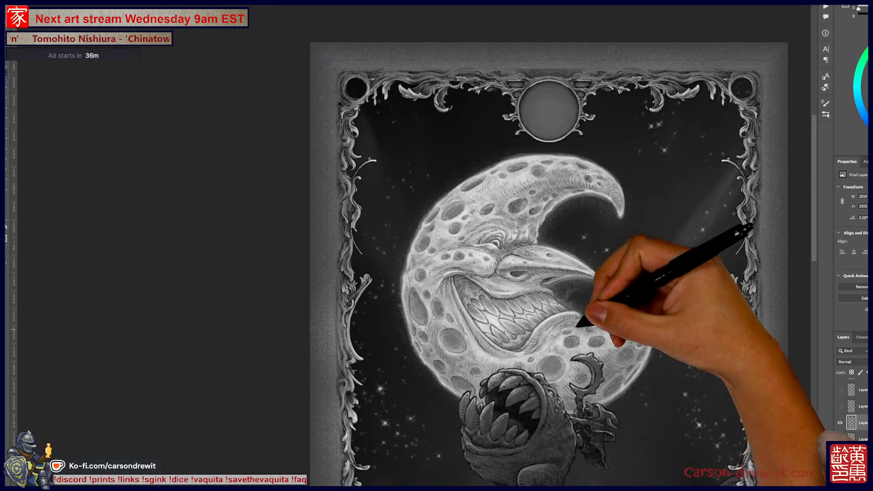
pyautogui.hotkey('ctrl', '+')
pyautogui.hotkey('ctrl', '+')
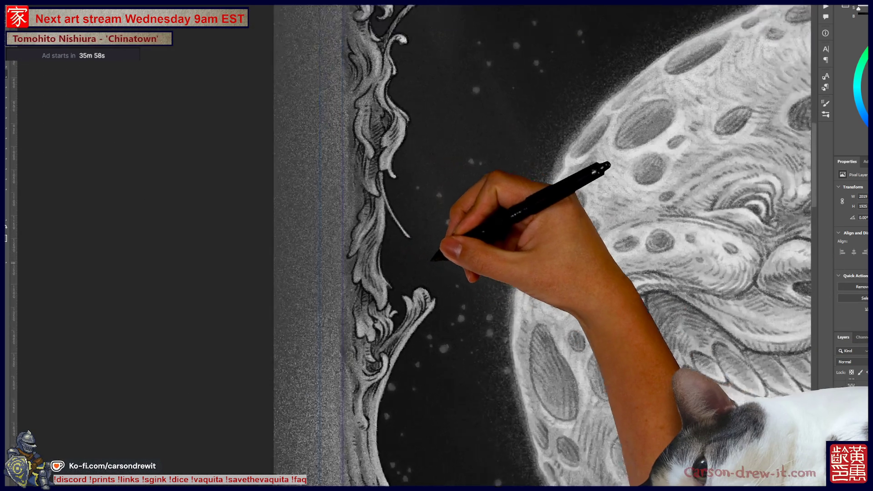
# Paint a four-pointed sparkle star in the sky beside the left ornate border, left of the creature.
pyautogui.hotkey('ctrl', '+')
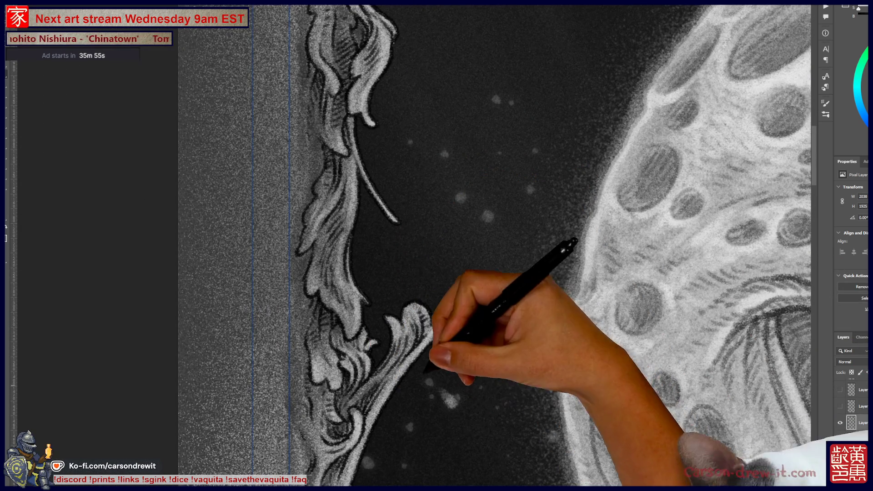
pyautogui.moveTo(442, 393); pyautogui.dragTo(464, 410)
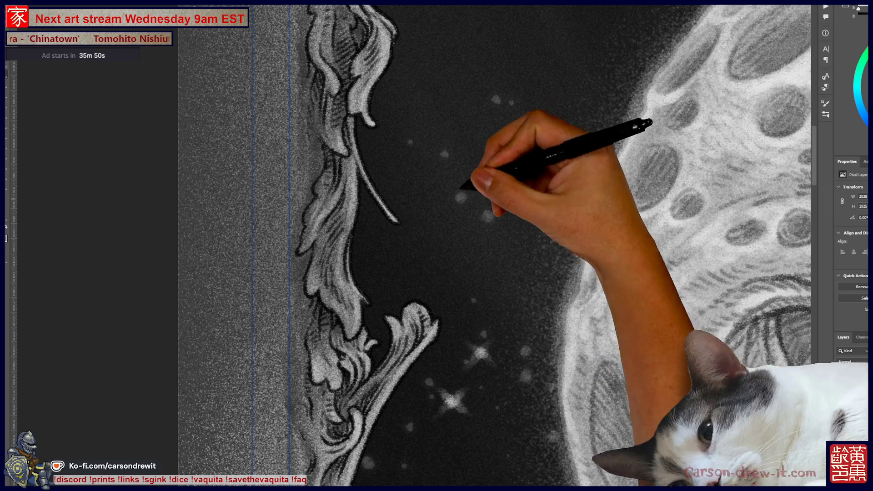
pyautogui.moveTo(504, 278); pyautogui.dragTo(475, 311)
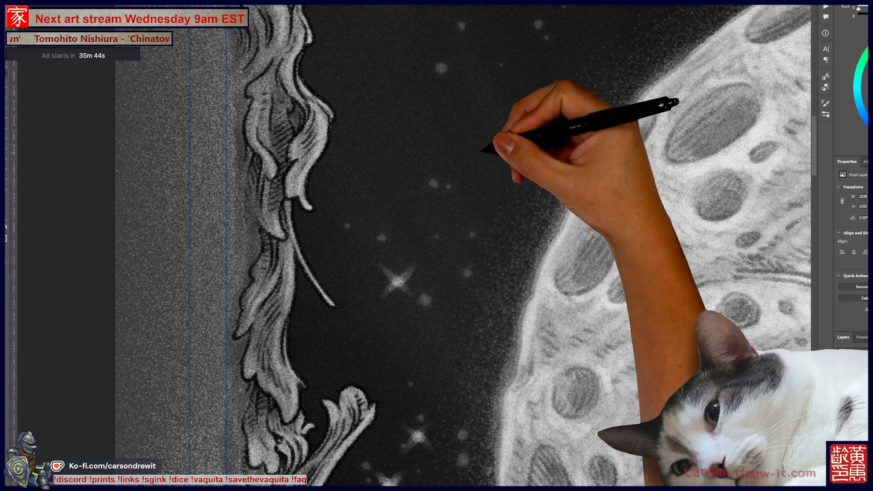
pyautogui.scroll(5, 436, 245)
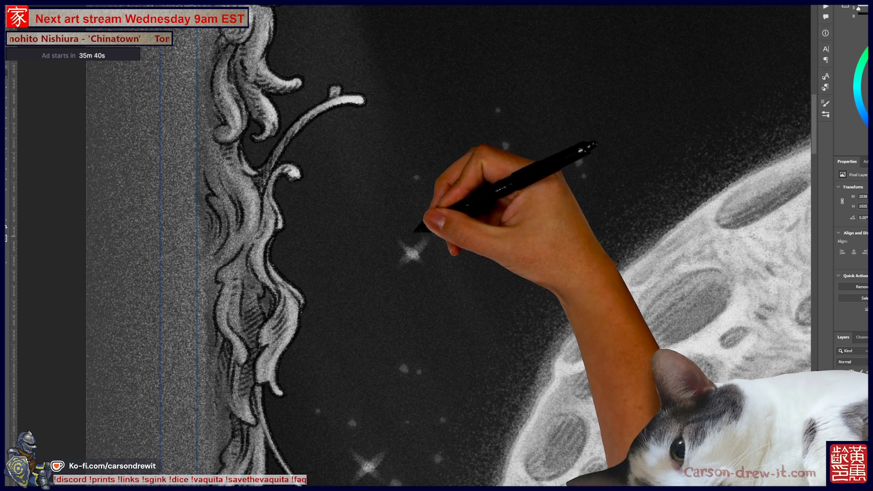
pyautogui.scroll(-5, 437, 245)
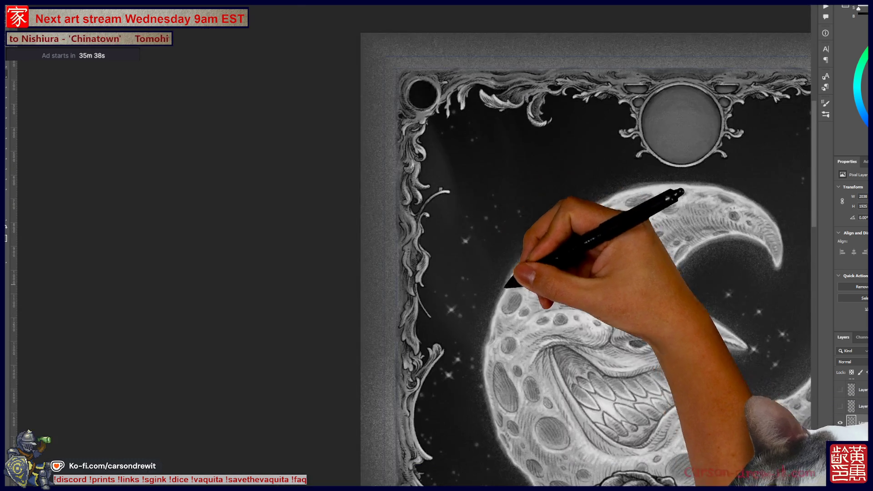
pyautogui.scroll(3, 437, 246)
pyautogui.scroll(-5, 437, 246)
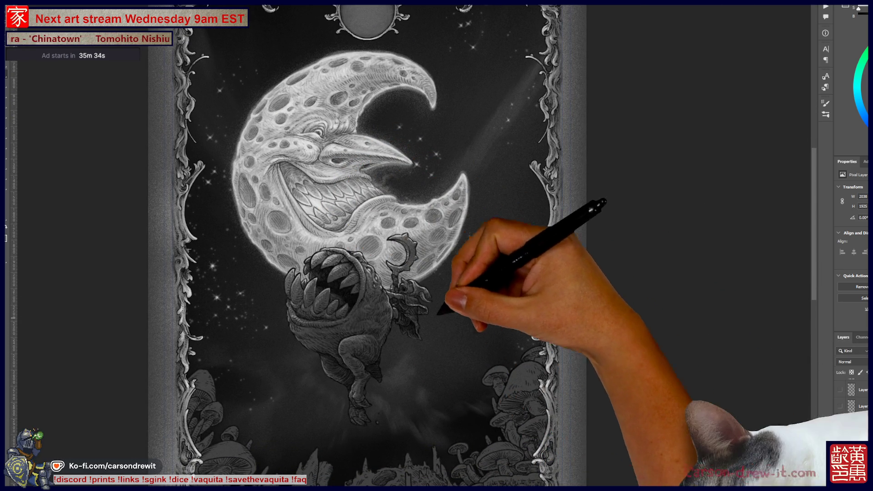
pyautogui.scroll(8, 409, 296)
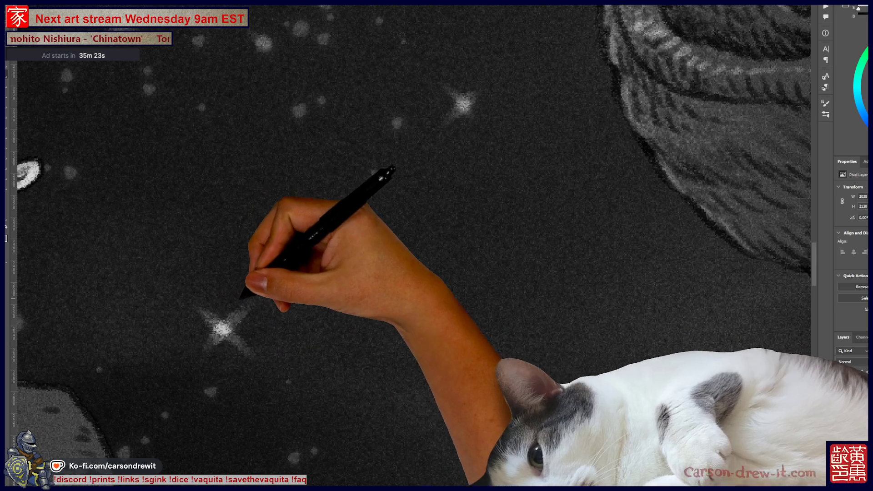
# Pan the view to recentre on the moon, the creature and the top of the frame.
pyautogui.scroll(-8, 409, 246)
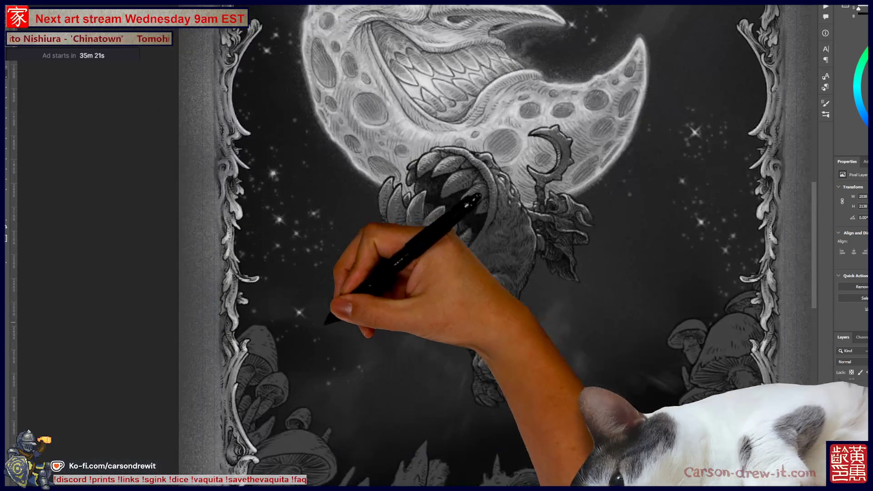
pyautogui.scroll(-4, 341, 246)
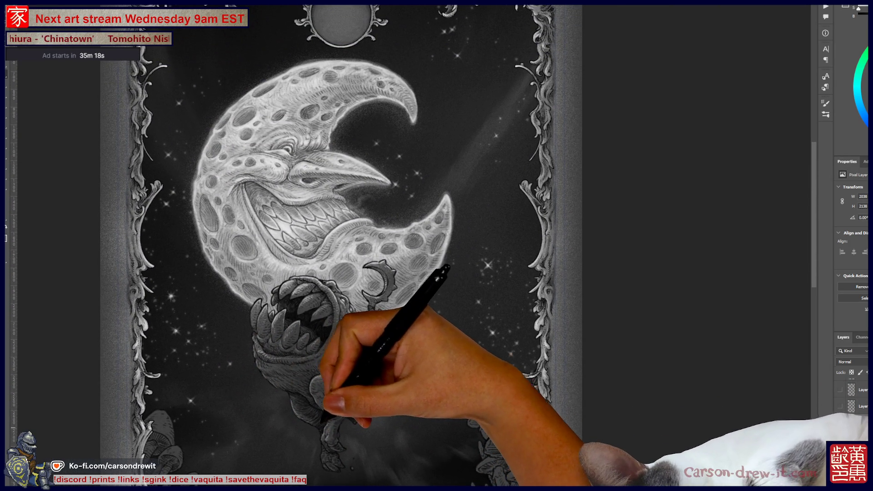
pyautogui.moveTo(410, 246); pyautogui.dragTo(439, 219)
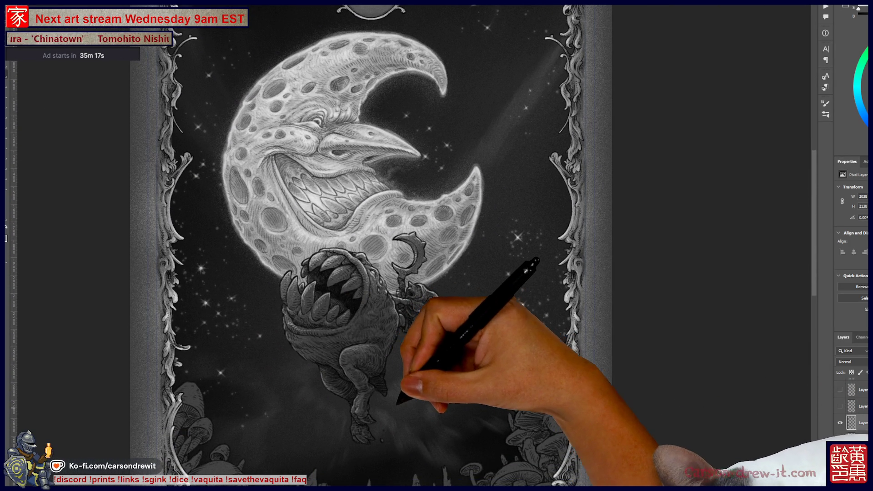
pyautogui.scroll(-3, 452, 371)
pyautogui.moveTo(484, 370)
pyautogui.mouseDown()
pyautogui.moveTo(493, 364)
pyautogui.moveTo(477, 389)
pyautogui.mouseUp()
pyautogui.scroll(6, 536, 185)
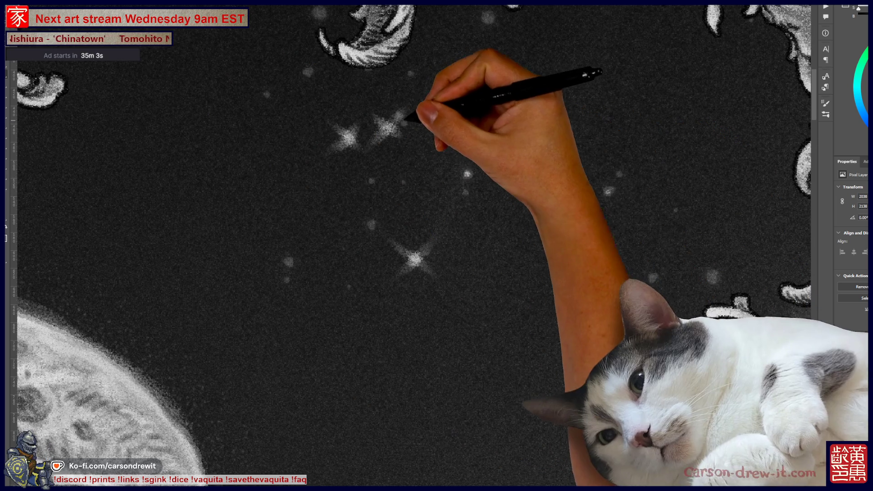
pyautogui.scroll(5, 410, 245)
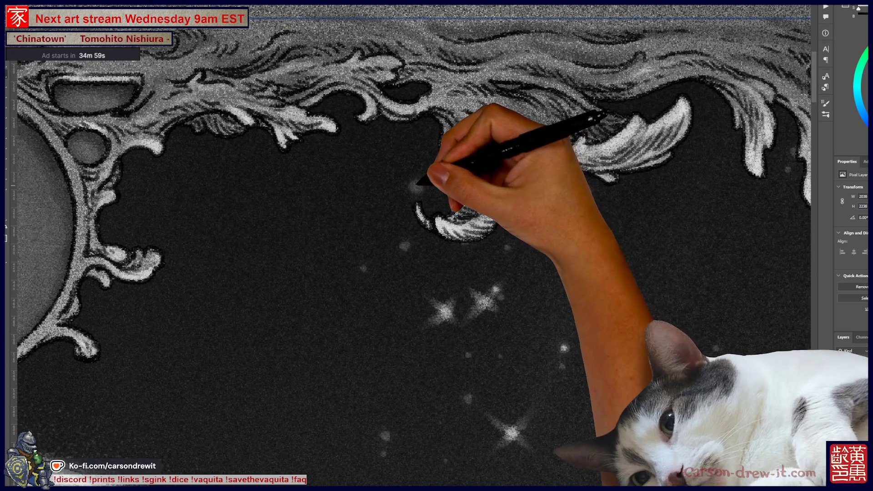
pyautogui.scroll(-5, 410, 246)
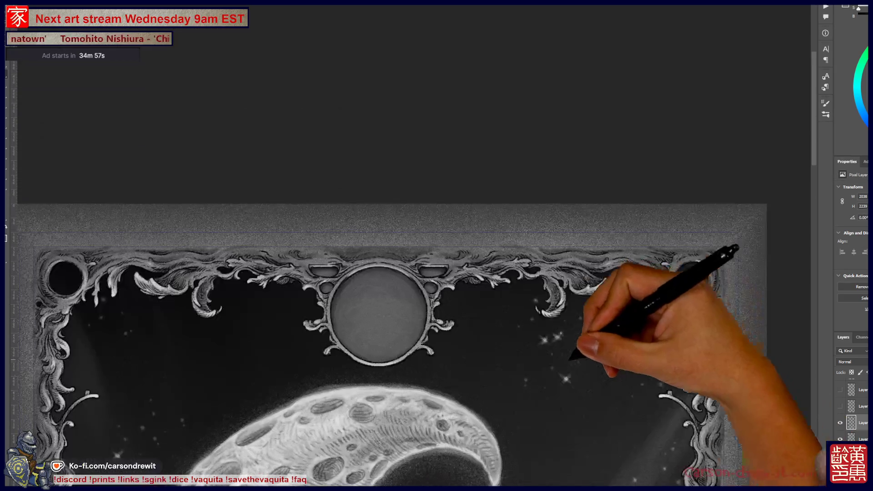
pyautogui.hscroll(-5, 437, 260)
pyautogui.scroll(-2, 437, 259)
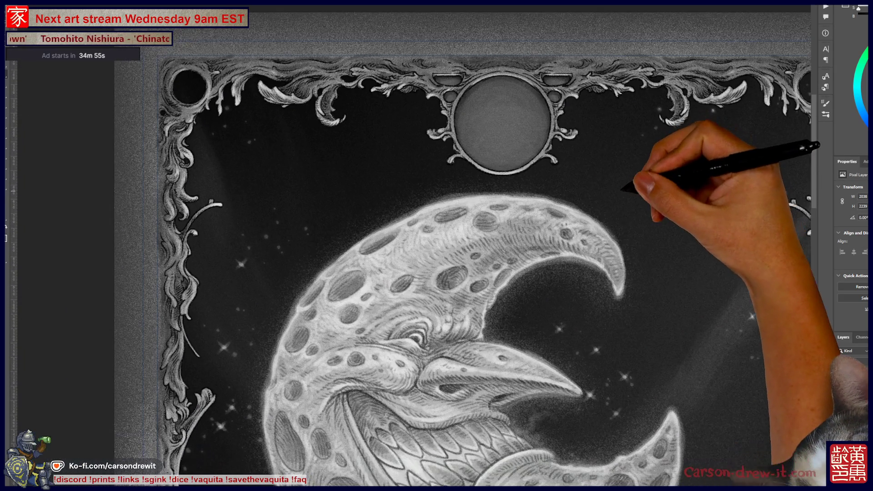
pyautogui.scroll(5, 660, 332)
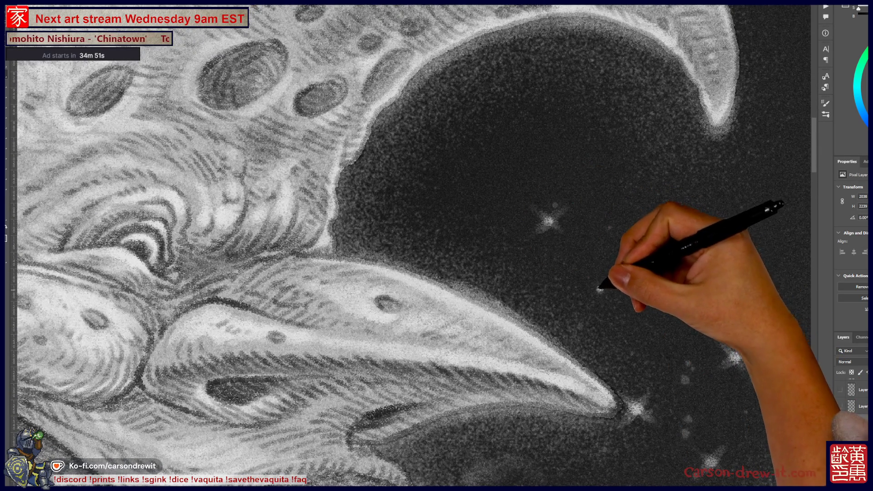
pyautogui.hscroll(-10, 437, 246)
pyautogui.scroll(5, 437, 245)
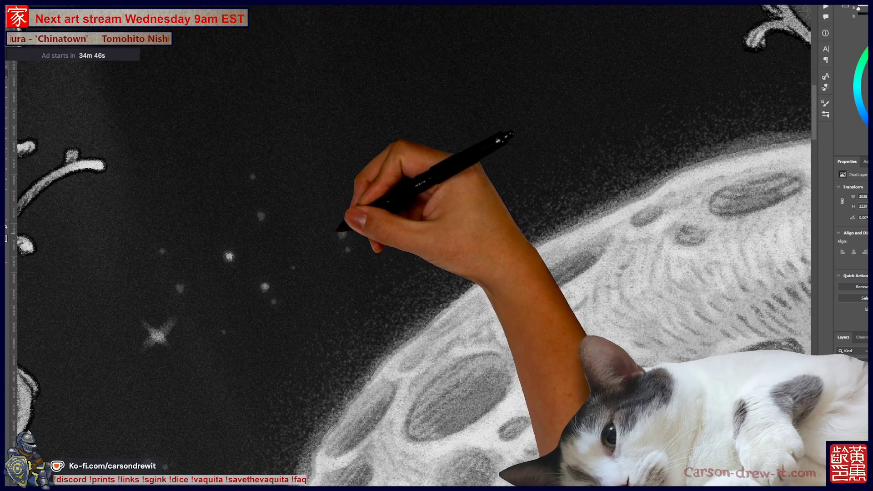
# Zoom between the moon's left edge, the whole crescent and the creature's legs and mushrooms.
pyautogui.hotkey('ctrl', '-')
pyautogui.hotkey('ctrl', '-')
pyautogui.hotkey('ctrl', '-')
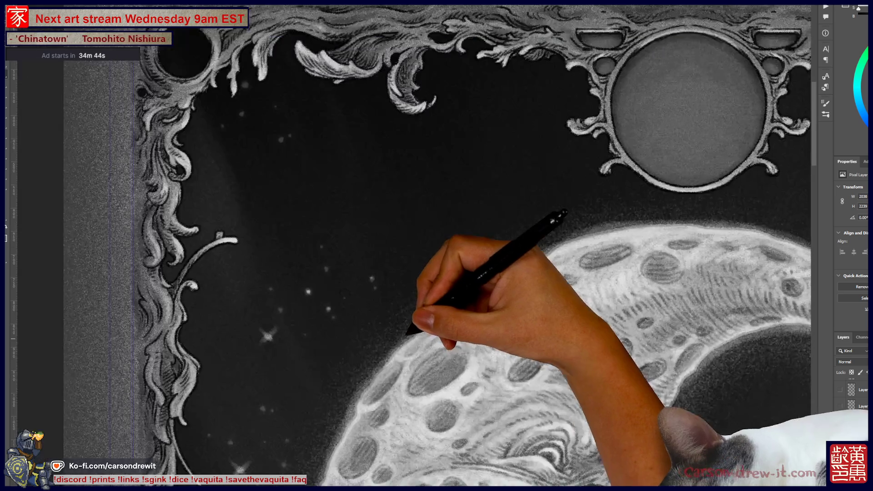
pyautogui.hotkey('ctrl', '-')
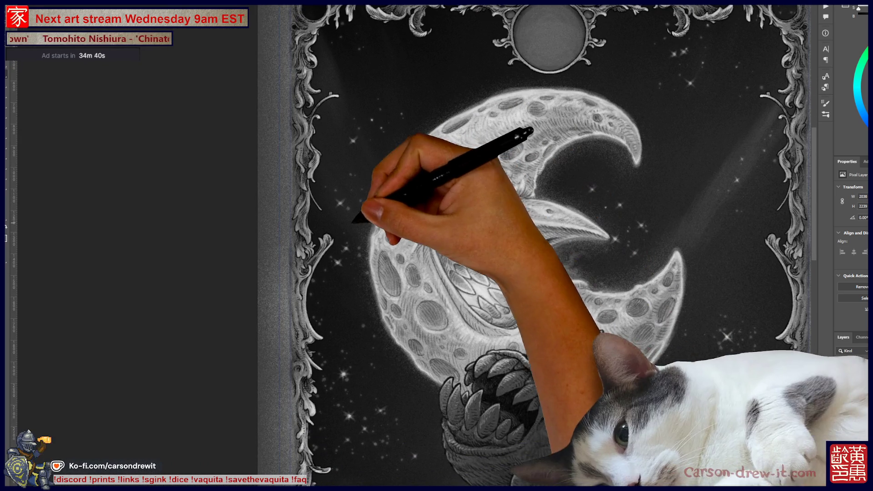
pyautogui.hotkey('ctrl', '+')
pyautogui.hotkey('ctrl', '+')
pyautogui.hotkey('ctrl', '+')
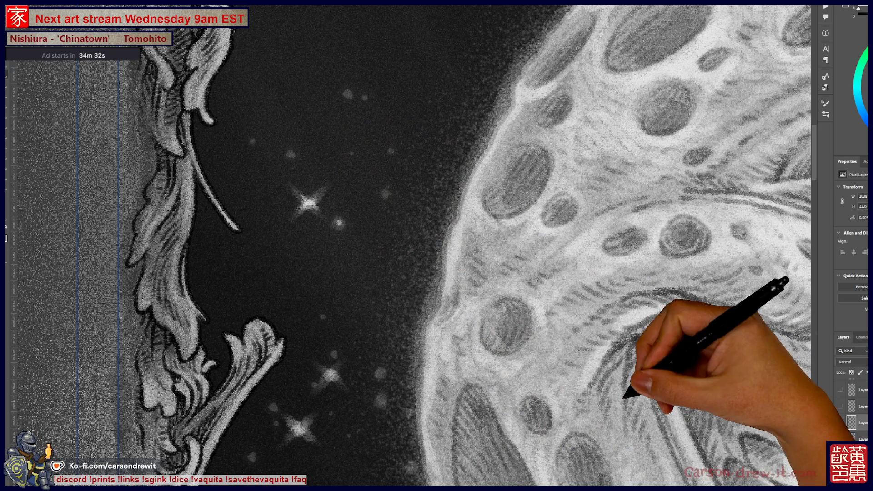
pyautogui.hotkey('ctrl', '-')
pyautogui.hotkey('ctrl', '-')
pyautogui.hotkey('ctrl', '-')
pyautogui.hotkey('ctrl', '-')
pyautogui.hotkey('ctrl', '-')
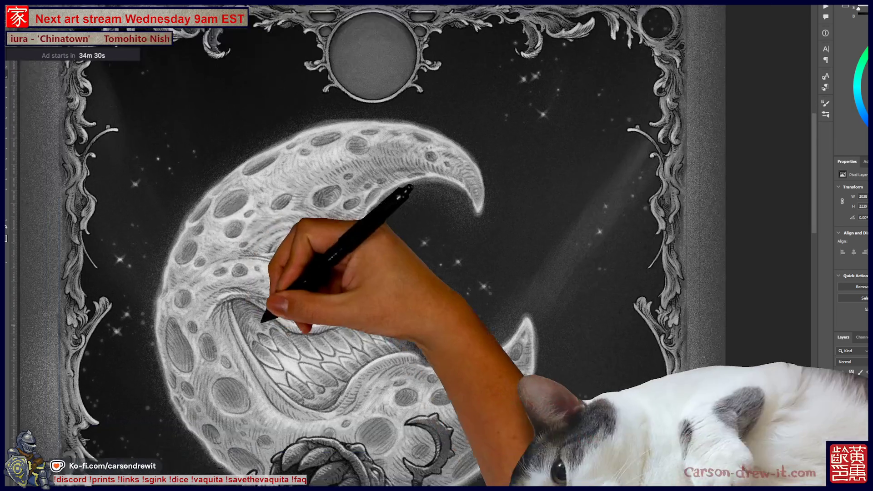
pyautogui.hotkey('ctrl', '+')
pyautogui.scroll(-3, 319, 245)
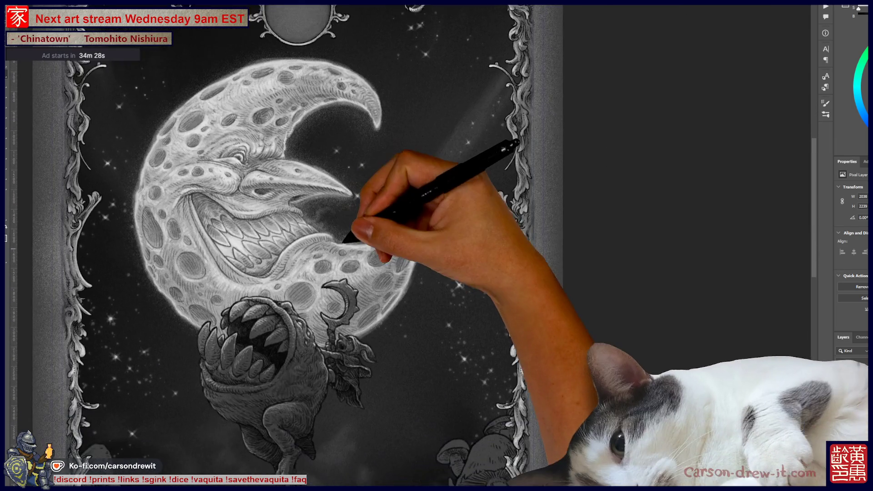
pyautogui.hotkey('ctrl', '-')
pyautogui.scroll(-1, 318, 245)
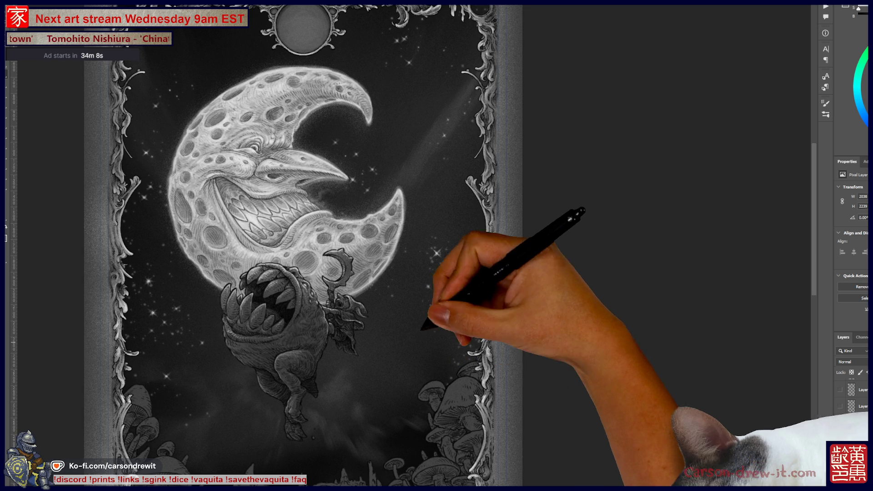
# Pan across the sky between the moon's lower tip and the right frame border to the star cluster.
pyautogui.scroll(3, 432, 253)
pyautogui.scroll(1, 428, 254)
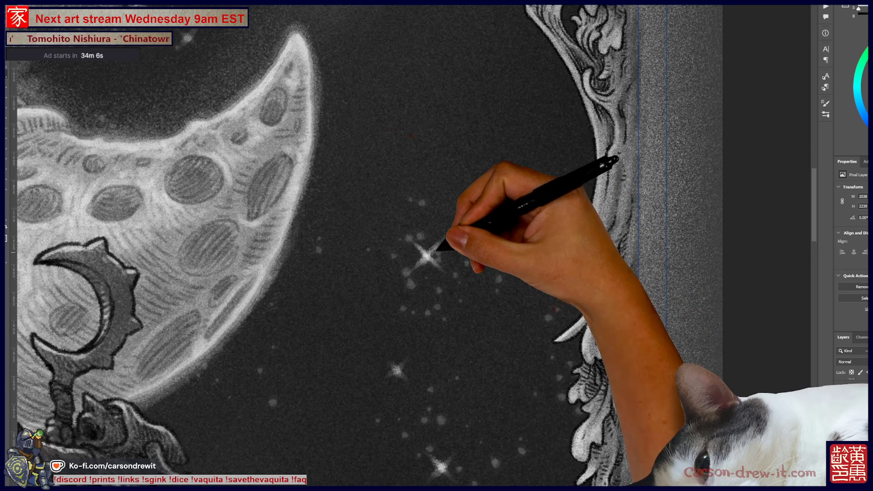
pyautogui.moveTo(253, 146); pyautogui.dragTo(390, 273)
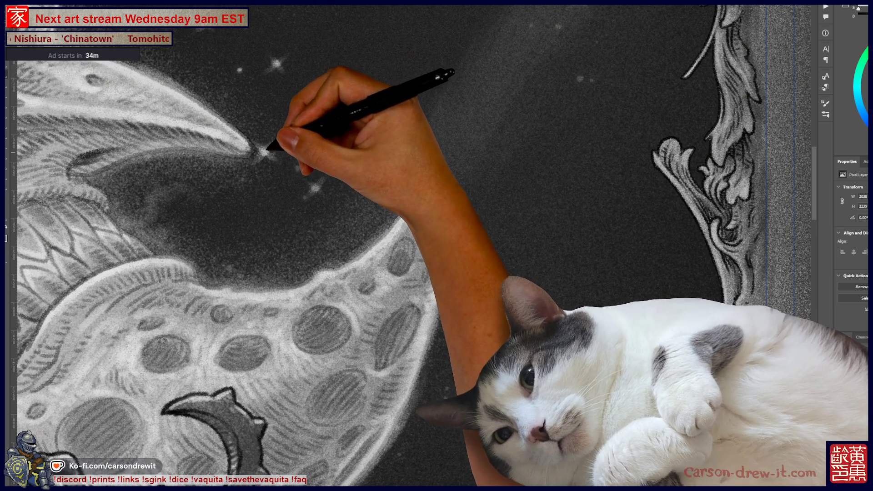
pyautogui.moveTo(437, 246); pyautogui.dragTo(293, 137)
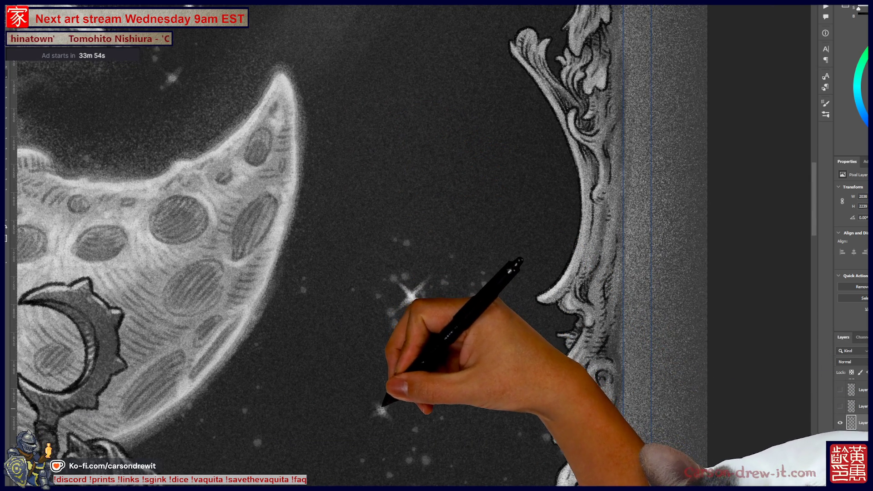
pyautogui.moveTo(437, 245)
pyautogui.mouseDown()
pyautogui.moveTo(418, 178)
pyautogui.moveTo(439, 135)
pyautogui.mouseUp()
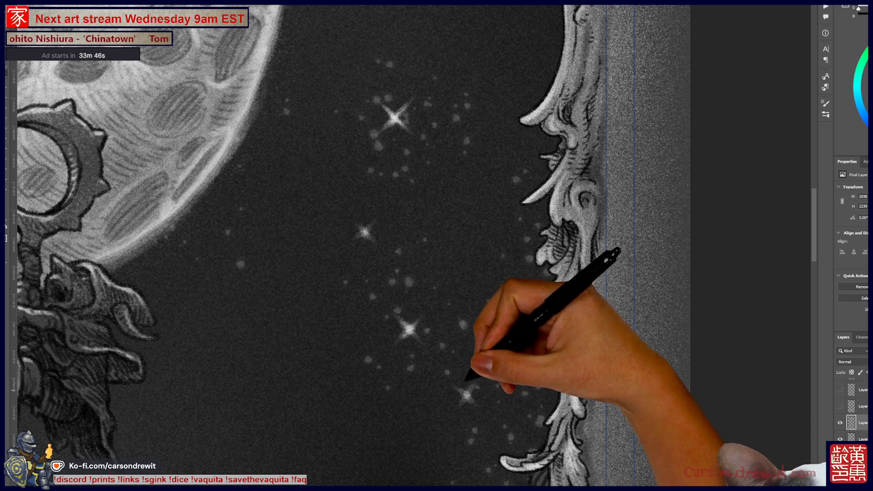
pyautogui.moveTo(436, 245); pyautogui.dragTo(476, 139)
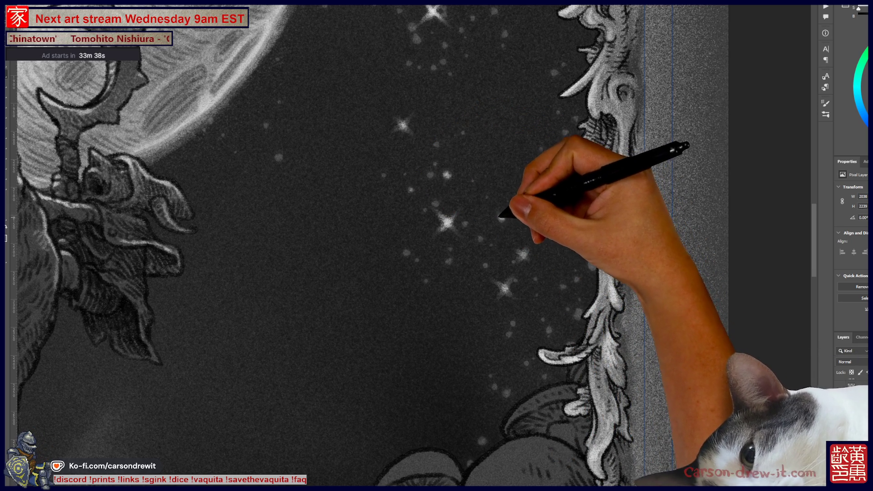
pyautogui.scroll(2, 414, 245)
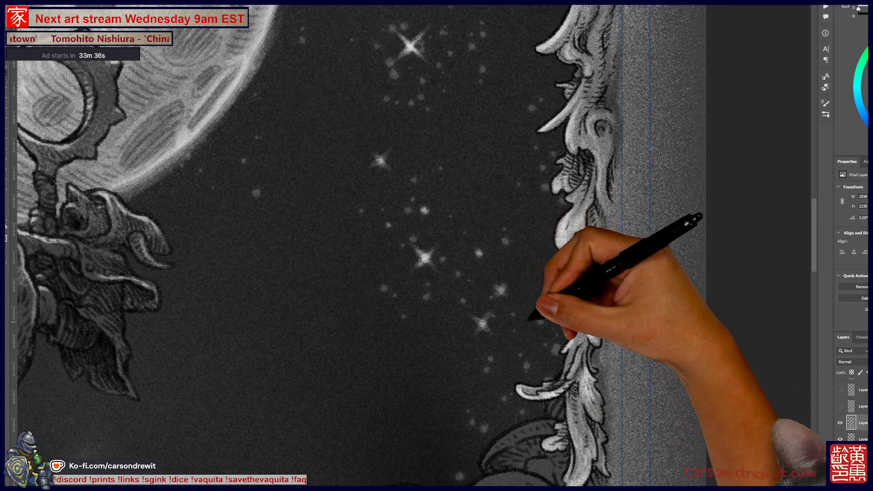
pyautogui.scroll(5, 368, 246)
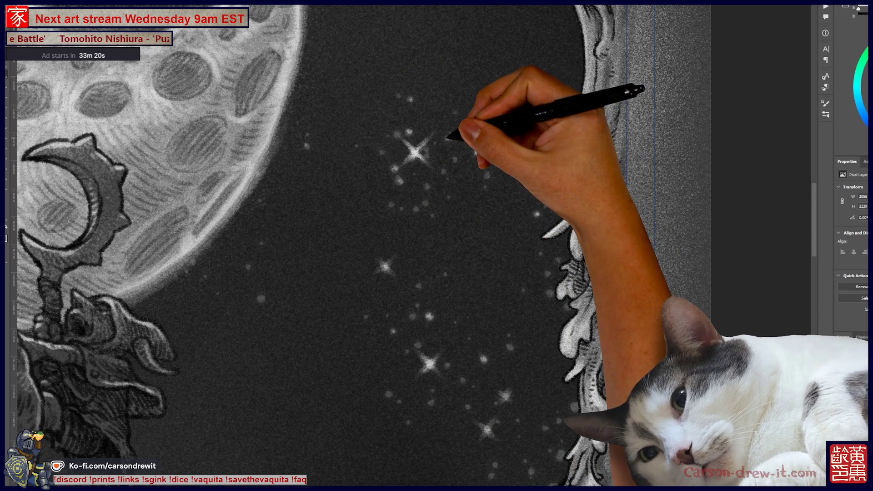
pyautogui.moveTo(364, 246); pyautogui.dragTo(414, 248)
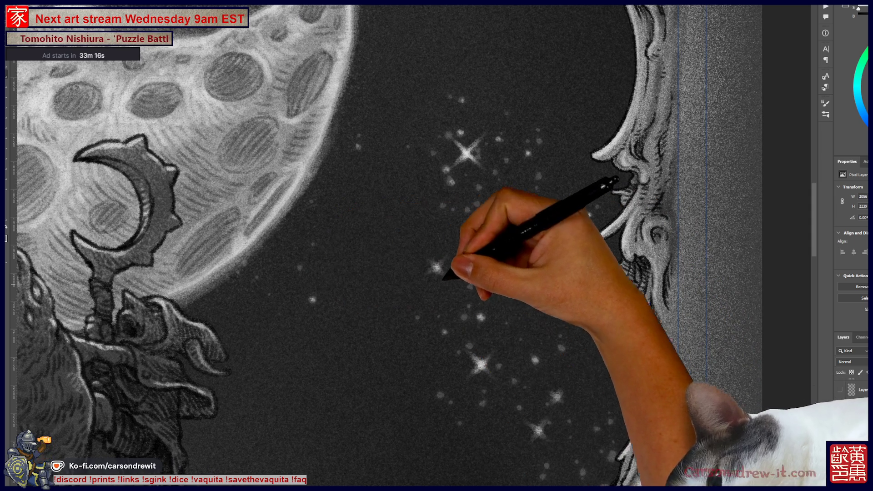
pyautogui.scroll(-5, 436, 246)
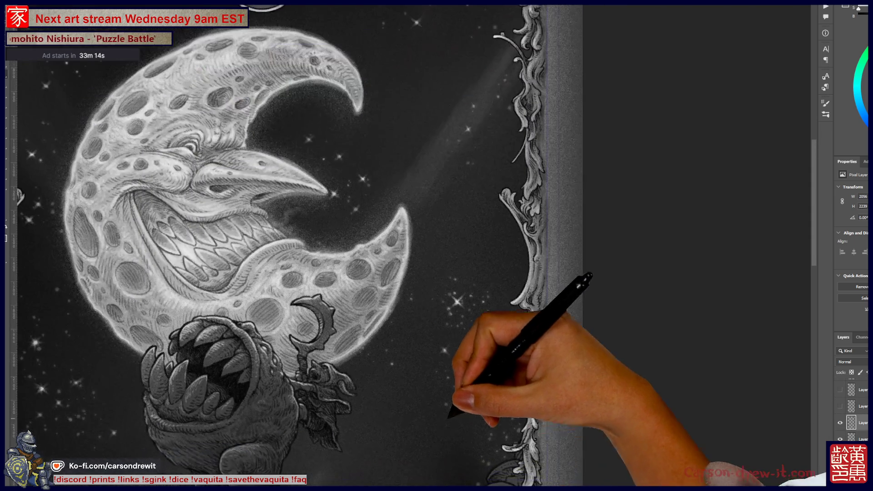
# Fit the whole artwork on screen, then frame the creature and moon shifted slightly right.
pyautogui.scroll(5, 659, 228)
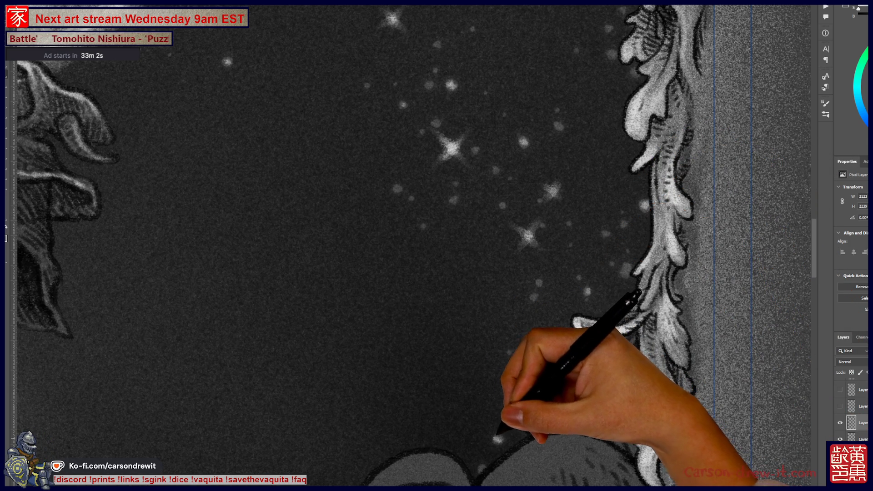
pyautogui.hotkey('ctrl', '0')
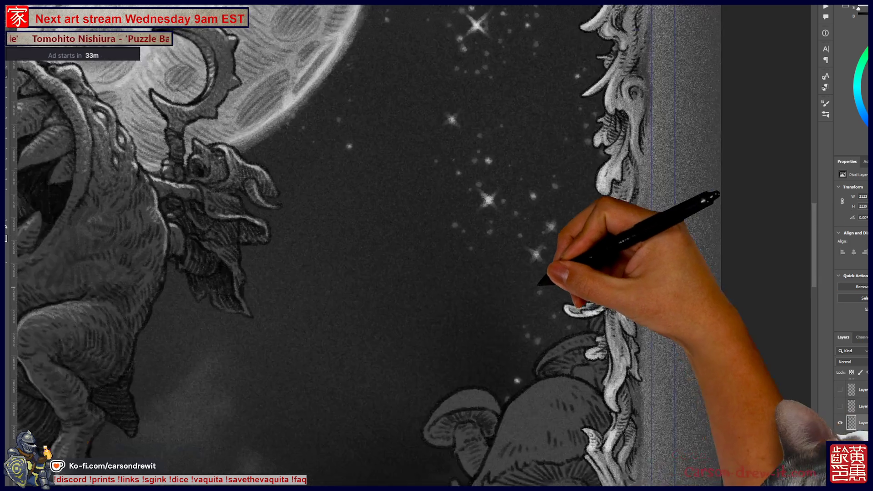
pyautogui.hotkey('ctrl', '+')
pyautogui.hotkey('ctrl', '+')
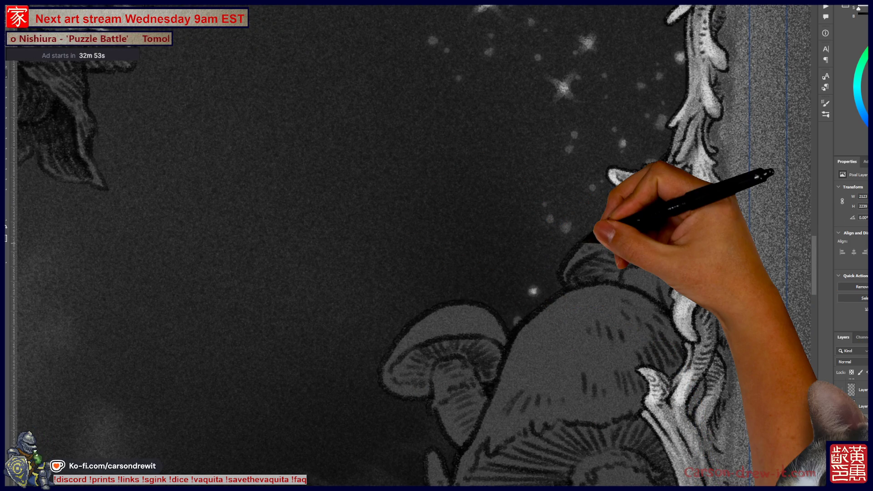
pyautogui.hotkey('ctrl', '-')
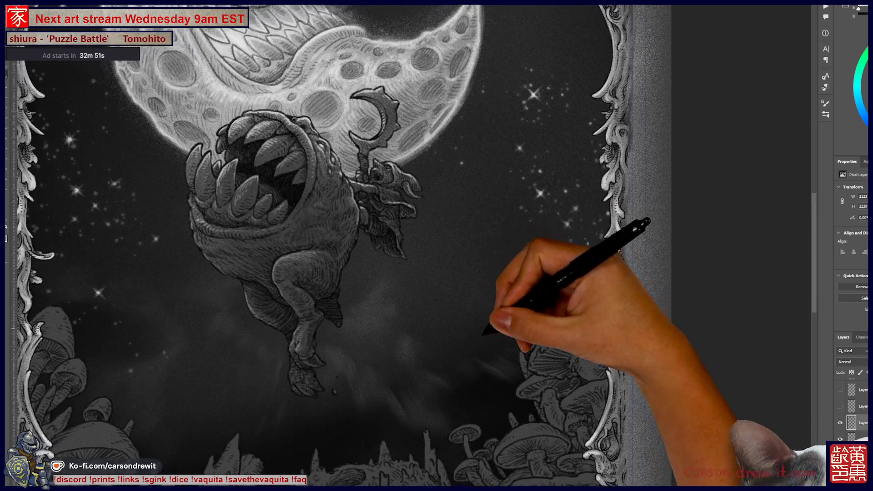
pyautogui.hotkey('ctrl', '-')
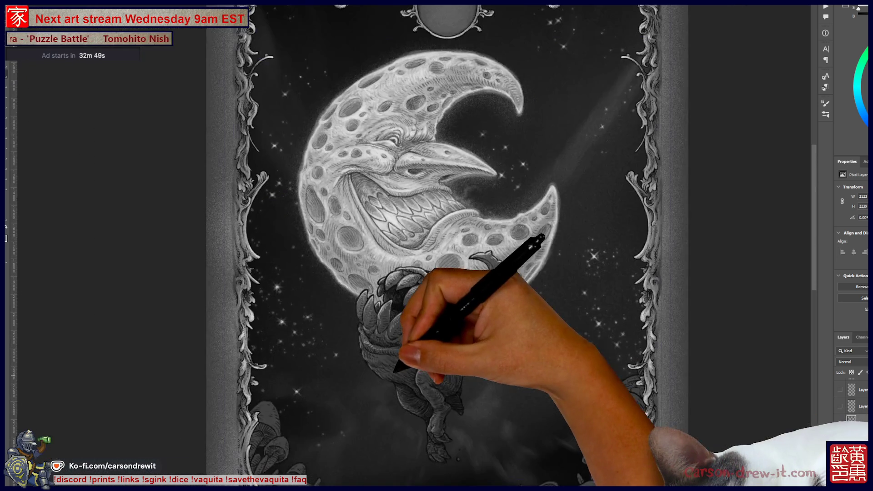
pyautogui.moveTo(437, 377); pyautogui.dragTo(480, 379)
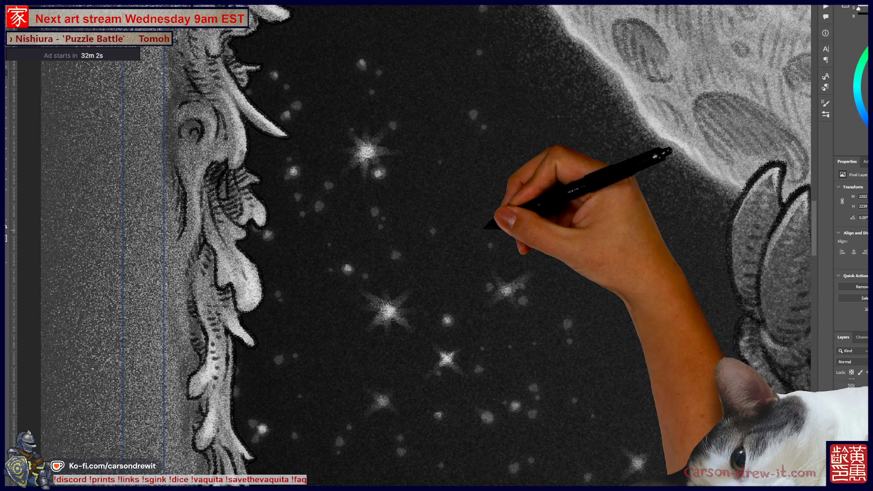
pyautogui.hotkey('ctrl', '-')
pyautogui.hotkey('ctrl', '-')
pyautogui.hotkey('ctrl', '-')
pyautogui.hotkey('ctrl', '-')
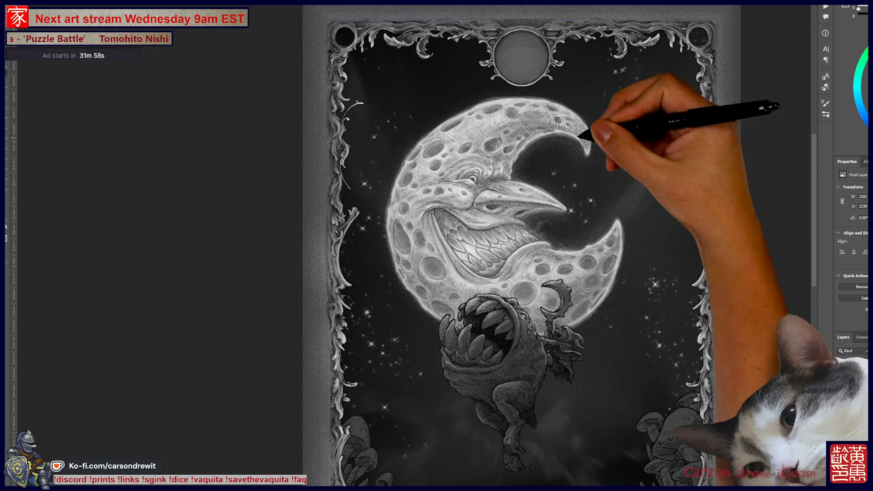
pyautogui.hotkey('ctrl', '+')
pyautogui.hotkey('ctrl', '+')
pyautogui.hotkey('ctrl', '+')
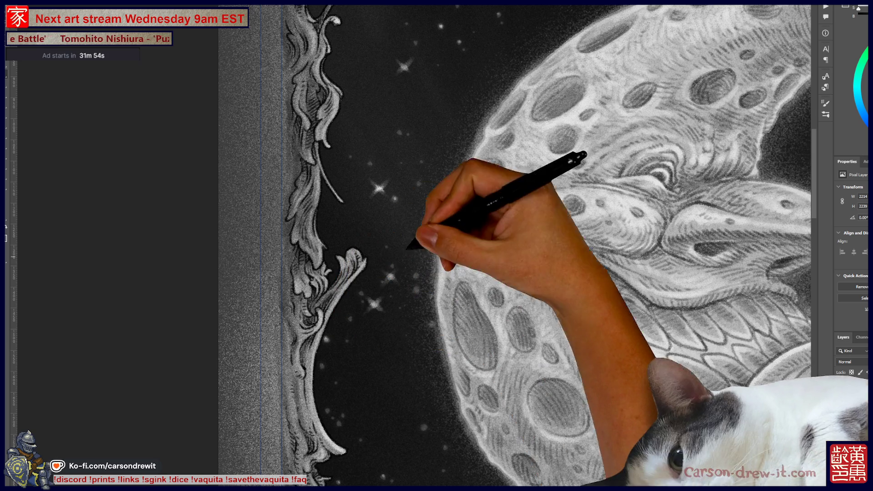
pyautogui.press('ctrl')
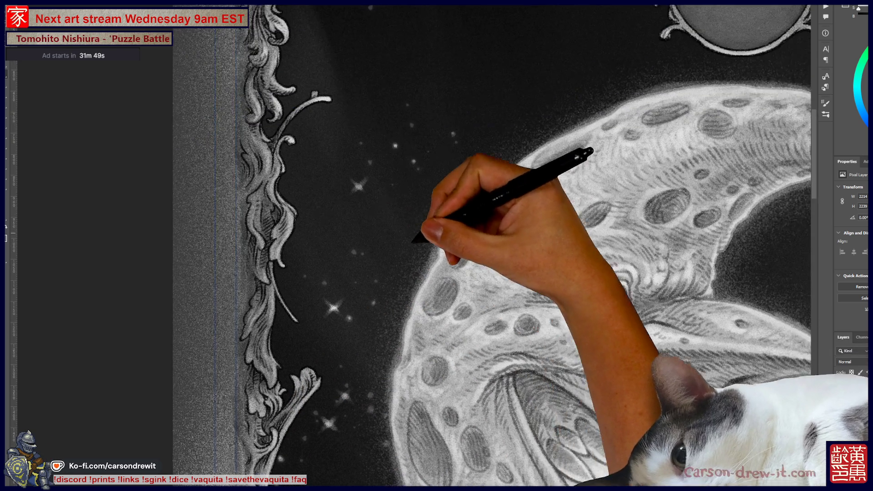
pyautogui.moveTo(437, 136)
pyautogui.mouseDown()
pyautogui.moveTo(402, 160)
pyautogui.moveTo(400, 282)
pyautogui.mouseUp()
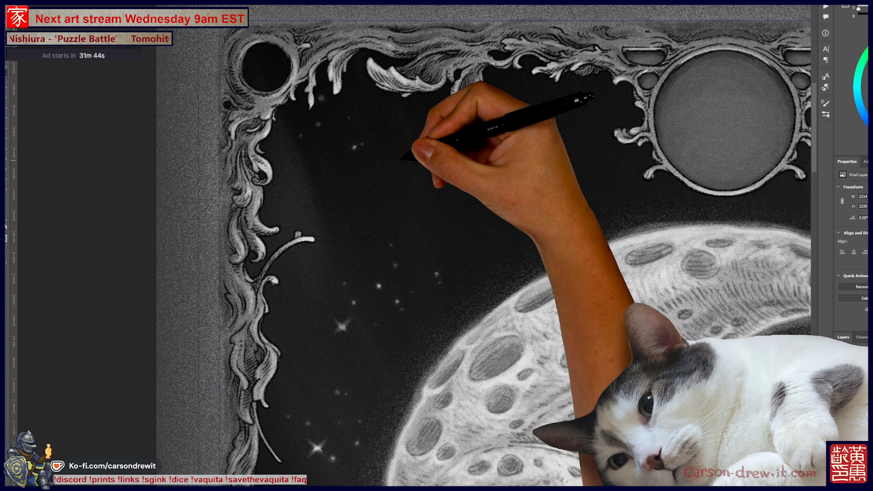
pyautogui.hotkey('ctrl', '-')
pyautogui.hotkey('ctrl', '-')
pyautogui.hotkey('ctrl', '-')
pyautogui.moveTo(444, 195); pyautogui.dragTo(341, 153)
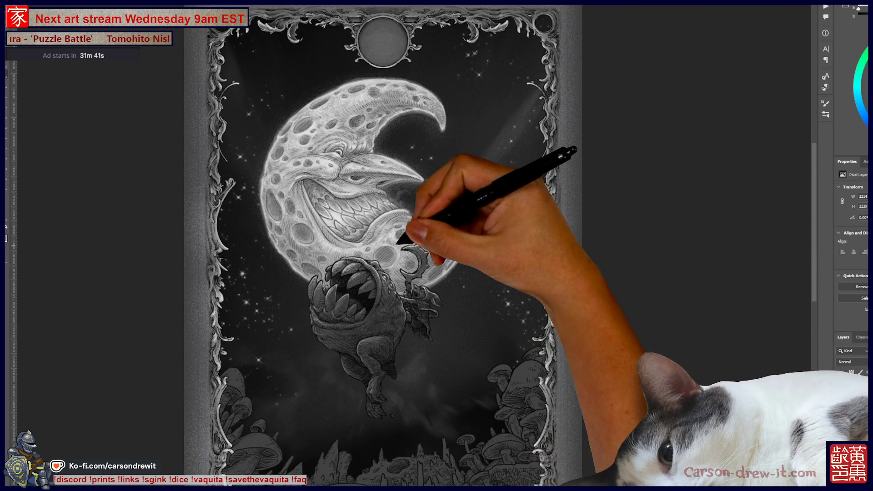
pyautogui.moveTo(398, 242); pyautogui.dragTo(396, 229)
pyautogui.moveTo(448, 308); pyautogui.dragTo(450, 302)
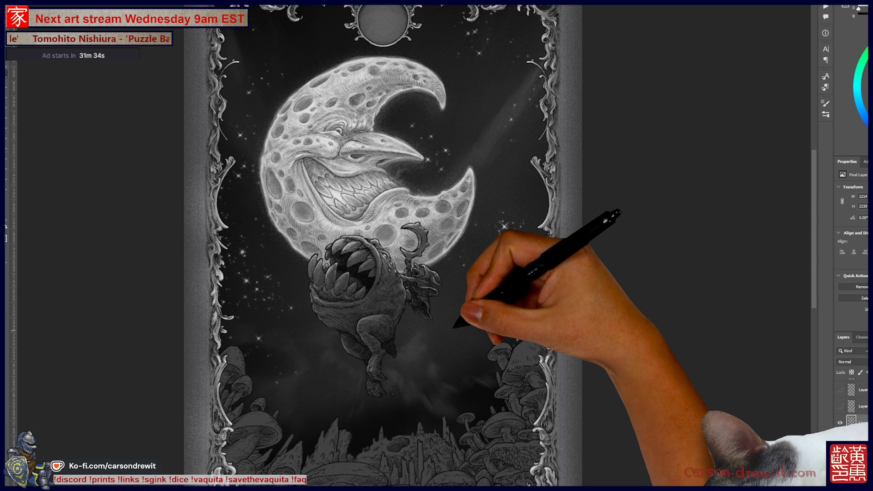
# Dab two small star dots into the dark sky above the left-hand mushrooms.
pyautogui.scroll(-2, 455, 327)
pyautogui.scroll(5, 453, 331)
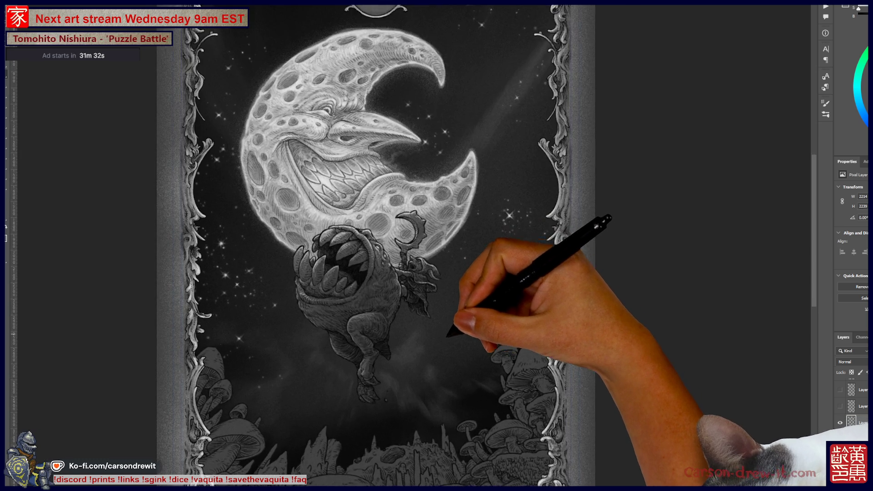
pyautogui.scroll(5, 529, 350)
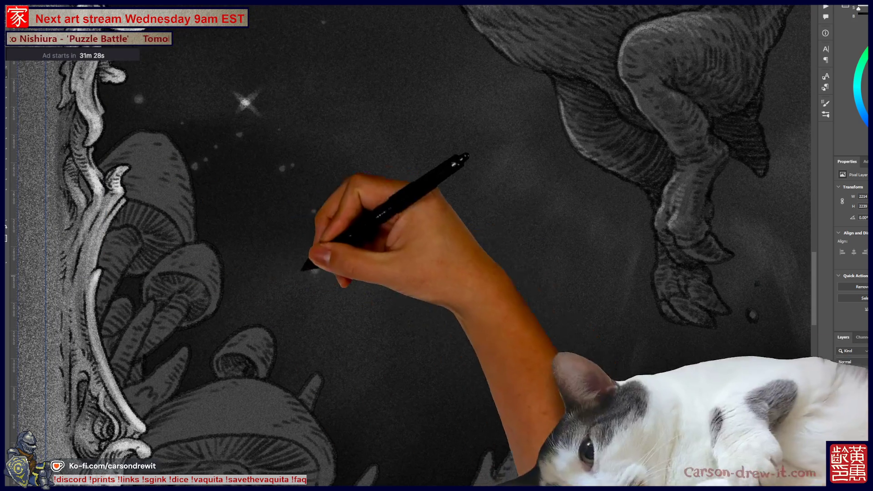
pyautogui.click(317, 269)
pyautogui.click(387, 231)
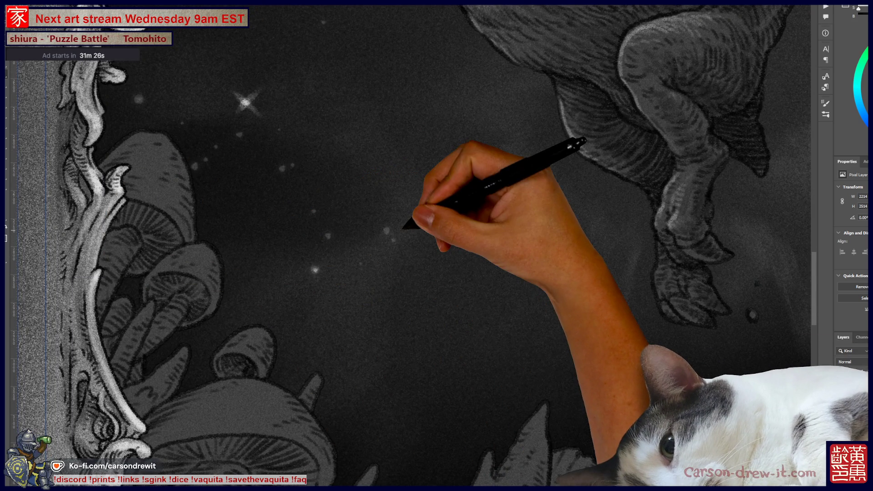
pyautogui.scroll(-5, 436, 246)
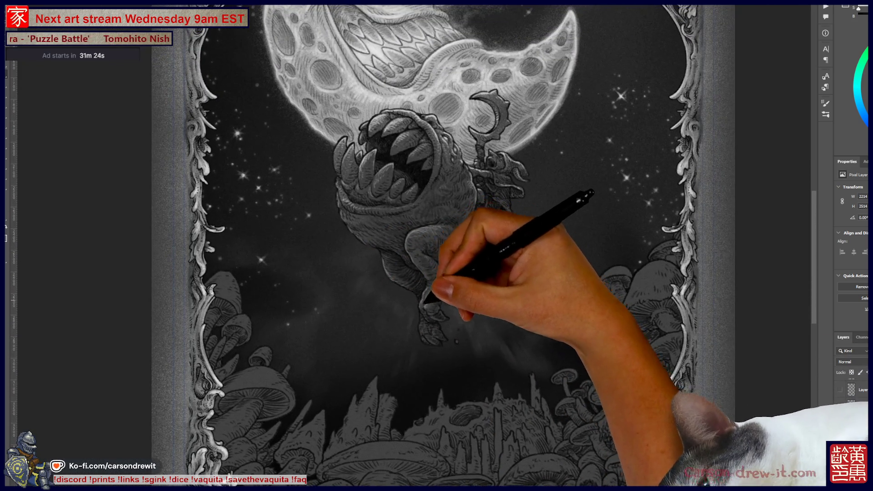
pyautogui.scroll(-3, 437, 246)
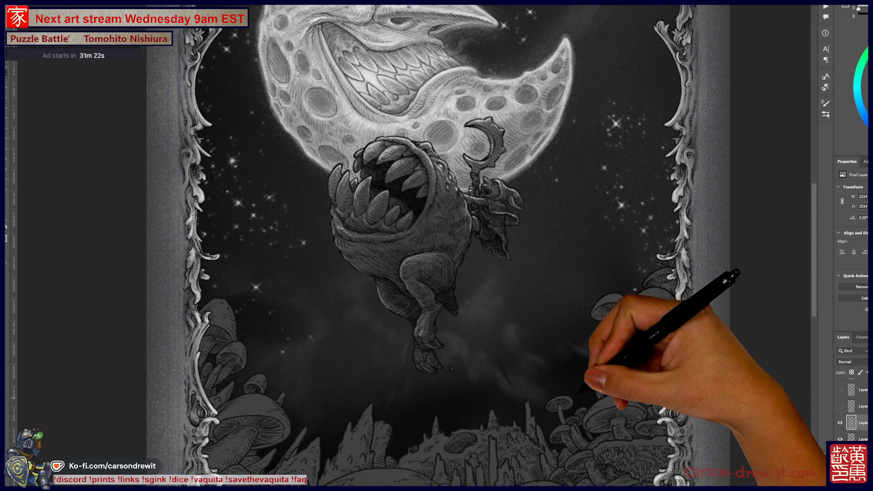
pyautogui.scroll(-3, 436, 245)
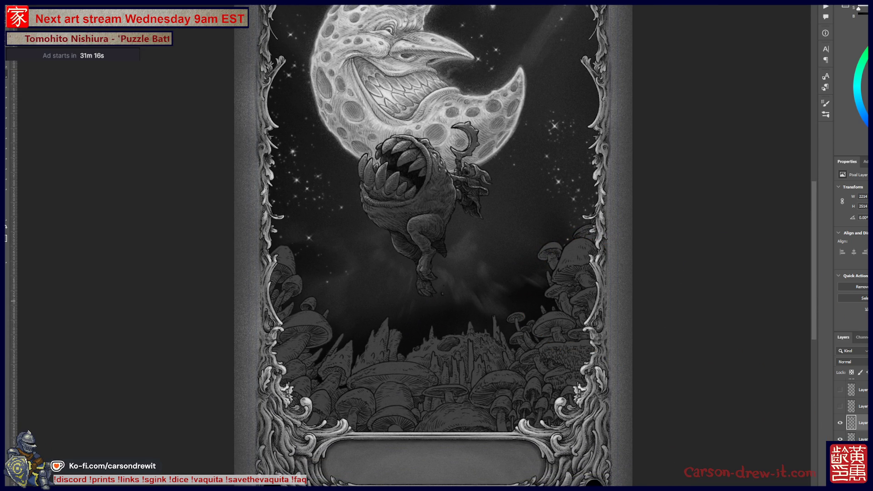
pyautogui.hscroll(3, 437, 246)
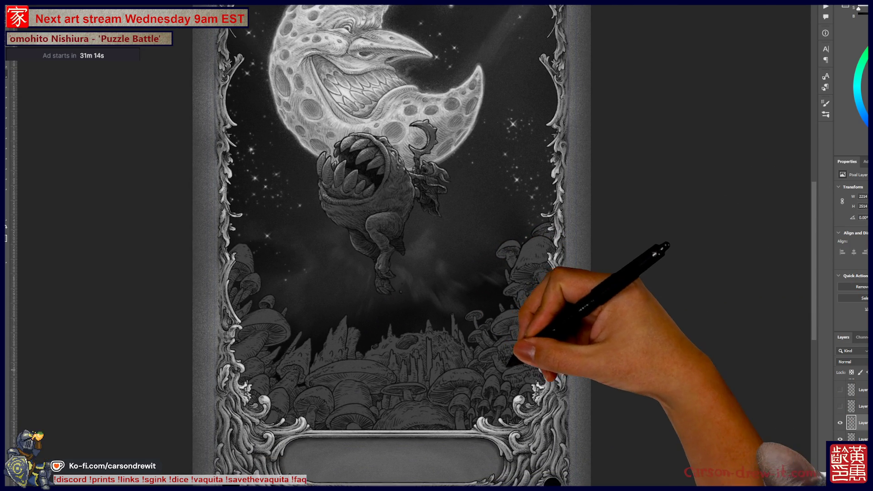
pyautogui.scroll(5, 382, 355)
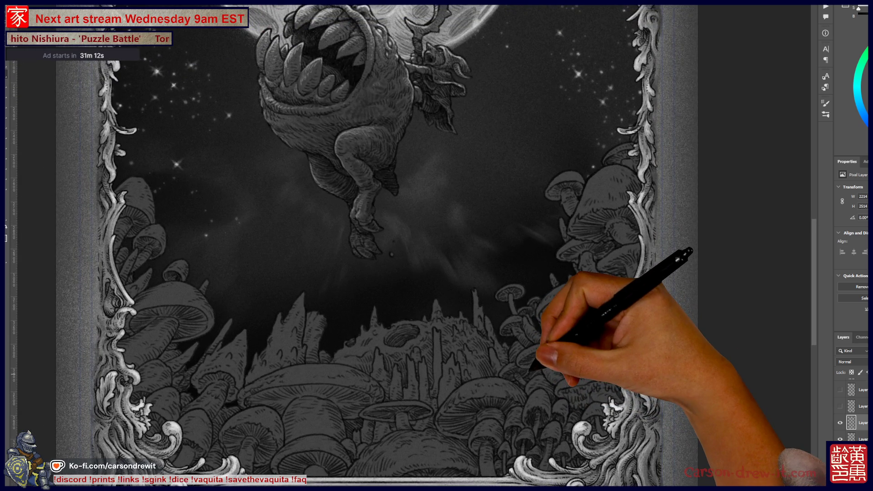
# Select the glow layer and paint bright white highlights onto the central crystal spires.
pyautogui.hscroll(-1, 436, 246)
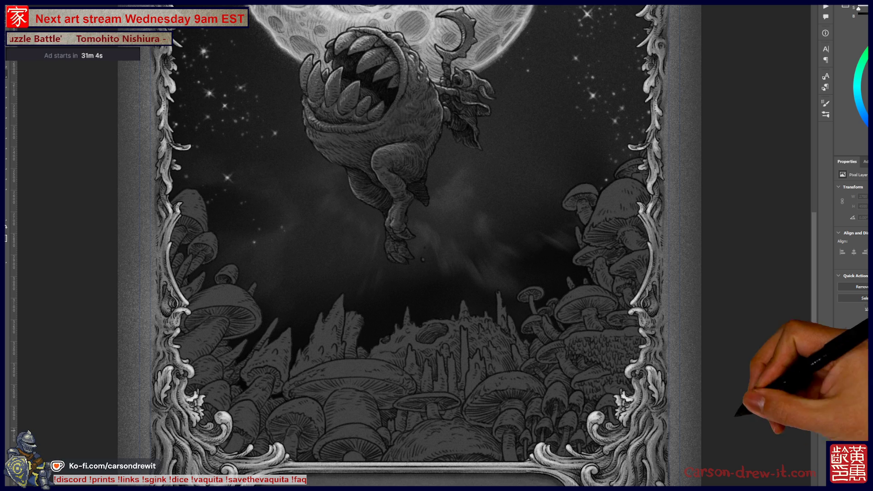
pyautogui.scroll(-2, 437, 246)
pyautogui.scroll(2, 423, 227)
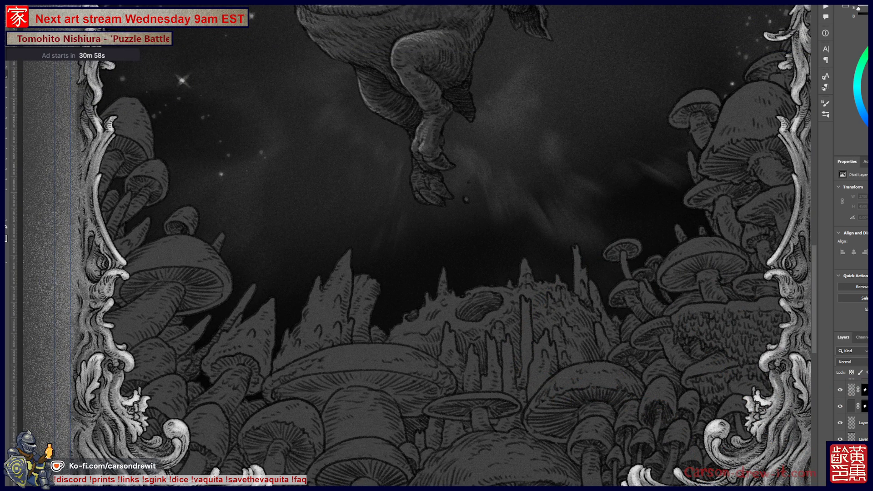
pyautogui.click(852, 174)
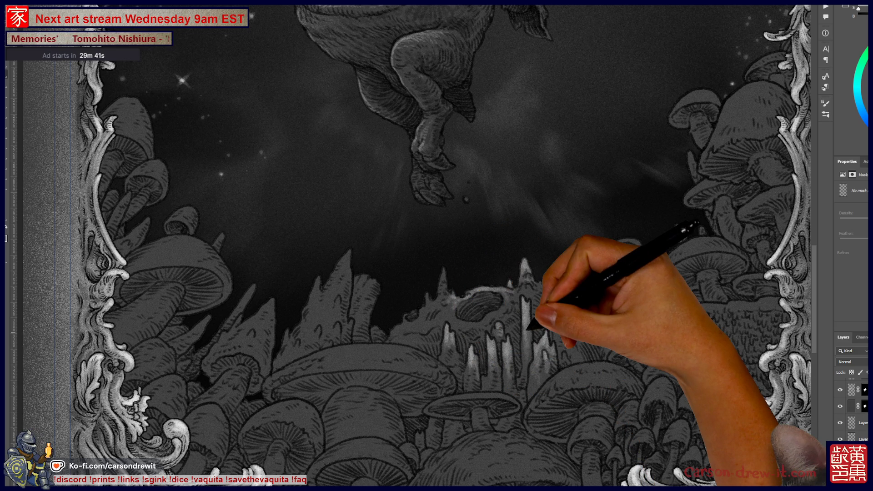
pyautogui.hotkey('ctrl', '0')
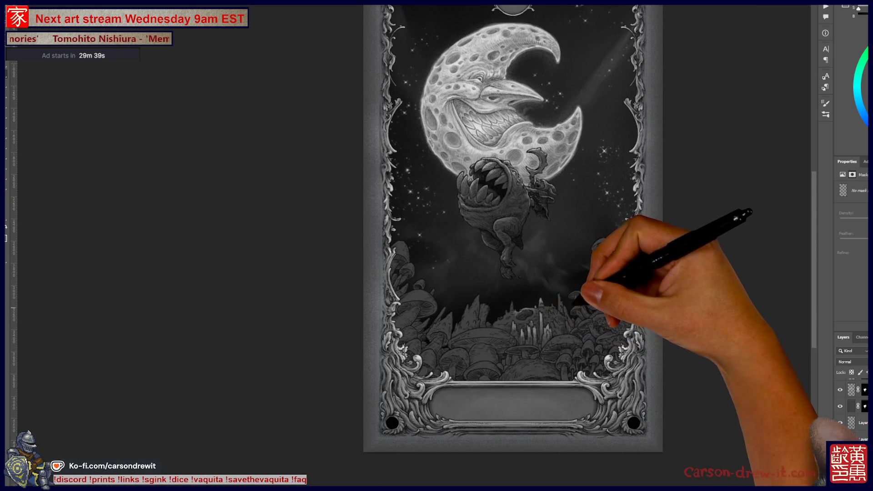
# Paint a white glow along the cratered rock outline among the spires, then zoom out to check it.
pyautogui.scroll(2, 564, 333)
pyautogui.scroll(3, 487, 327)
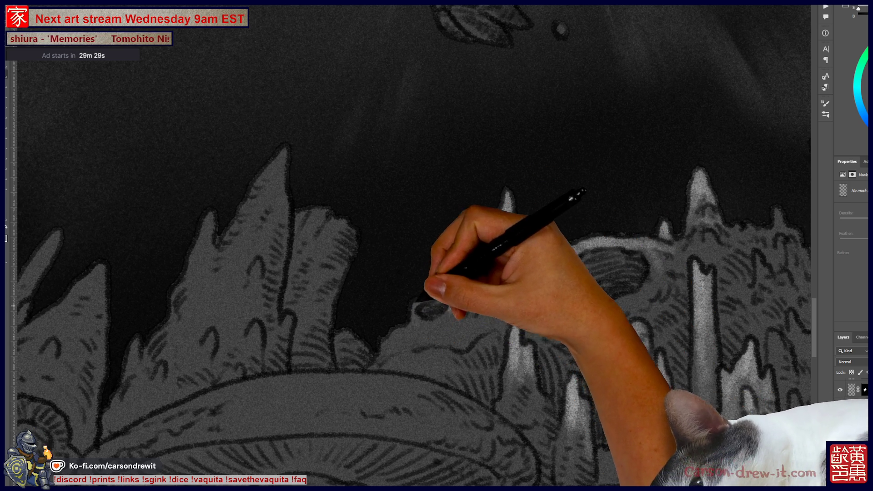
pyautogui.moveTo(425, 325)
pyautogui.mouseDown()
pyautogui.moveTo(409, 318)
pyautogui.moveTo(455, 312)
pyautogui.mouseUp()
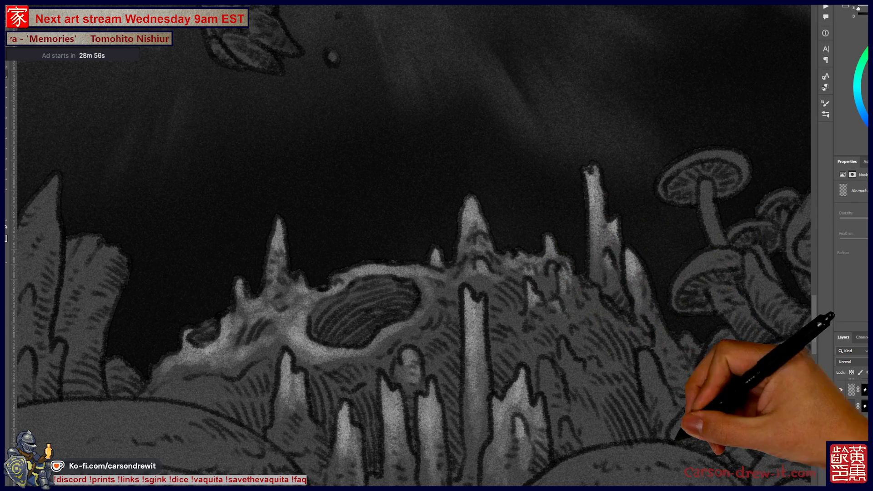
pyautogui.hotkey('ctrl', '-')
pyautogui.hotkey('ctrl', '-')
pyautogui.hotkey('ctrl', '-')
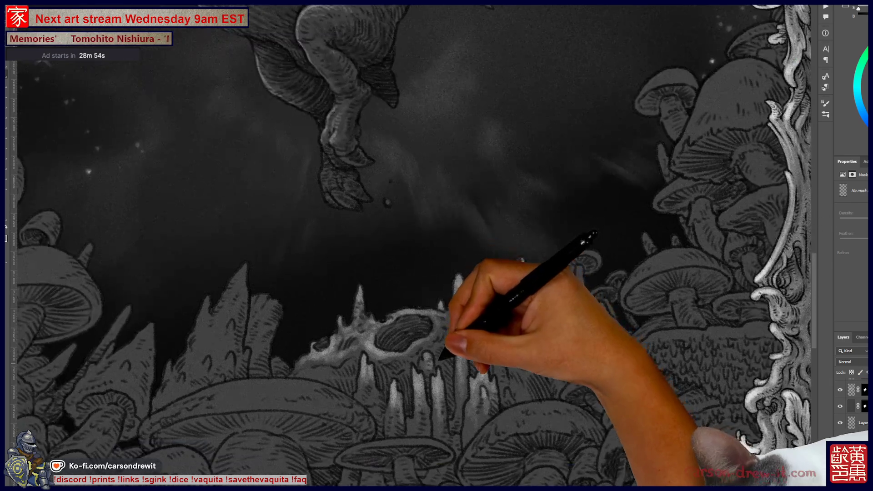
pyautogui.hotkey('ctrl', '-')
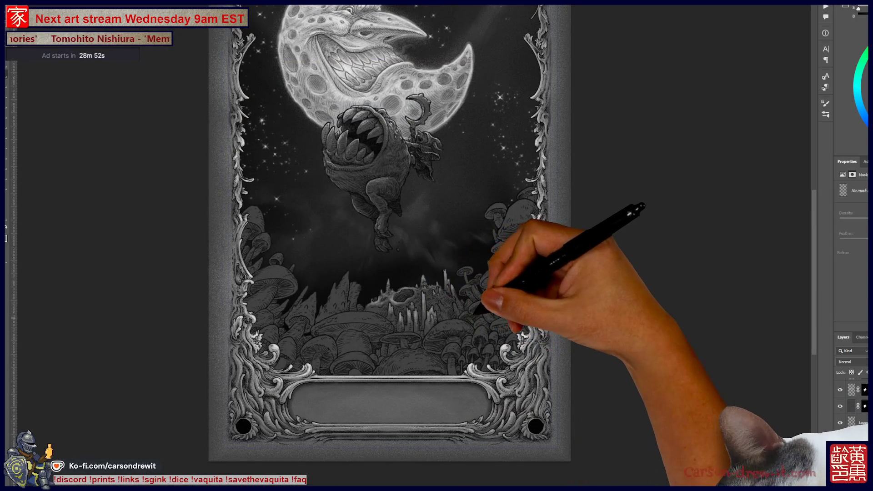
# Zoom in on the lower mushroom scene, check the whole card, then zoom partway back in.
pyautogui.hotkey('ctrl', '+')
pyautogui.hotkey('ctrl', '+')
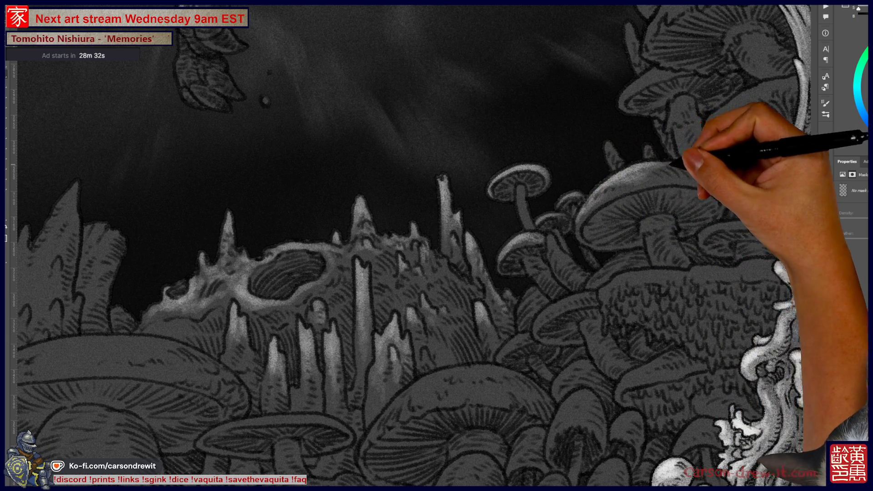
pyautogui.hotkey('ctrl', '0')
pyautogui.hotkey('ctrl', '+')
pyautogui.hotkey('ctrl', '+')
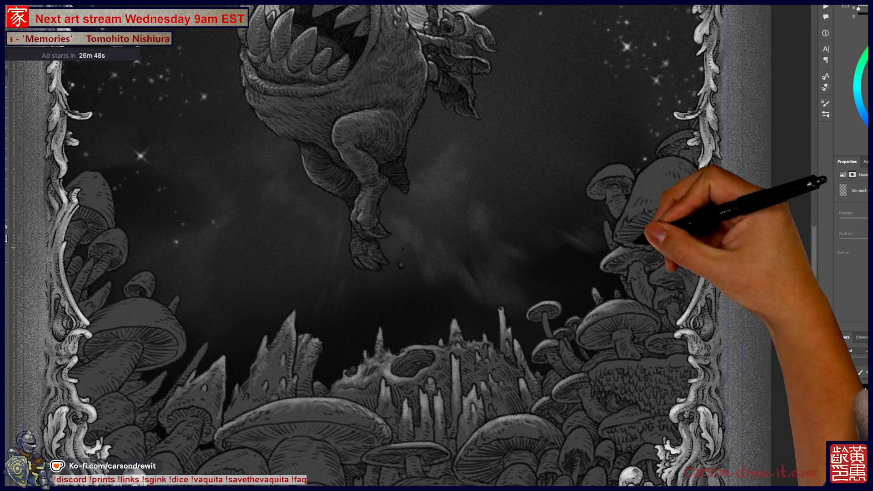
pyautogui.press('ctrl')
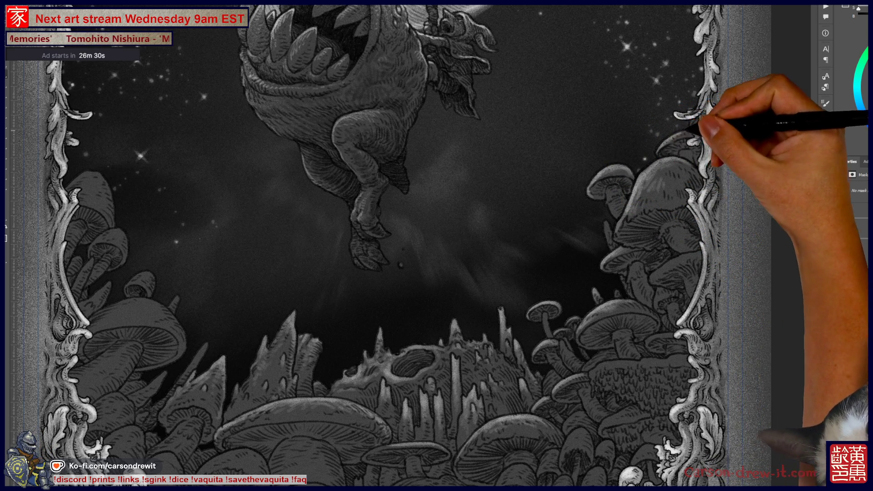
pyautogui.scroll(5, 364, 245)
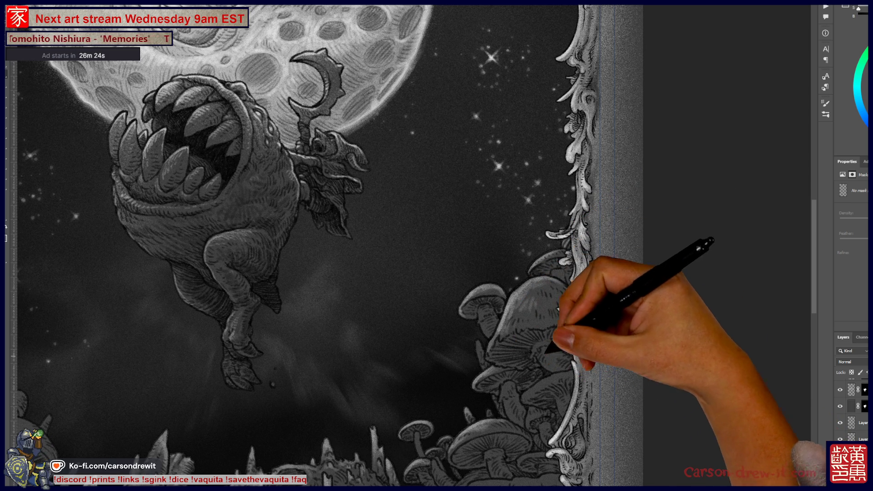
pyautogui.scroll(-3, 318, 246)
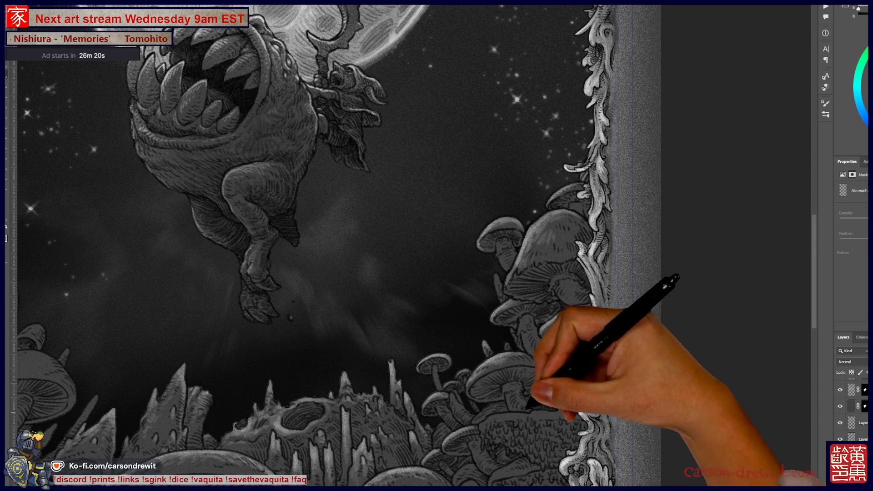
pyautogui.scroll(-3, 318, 246)
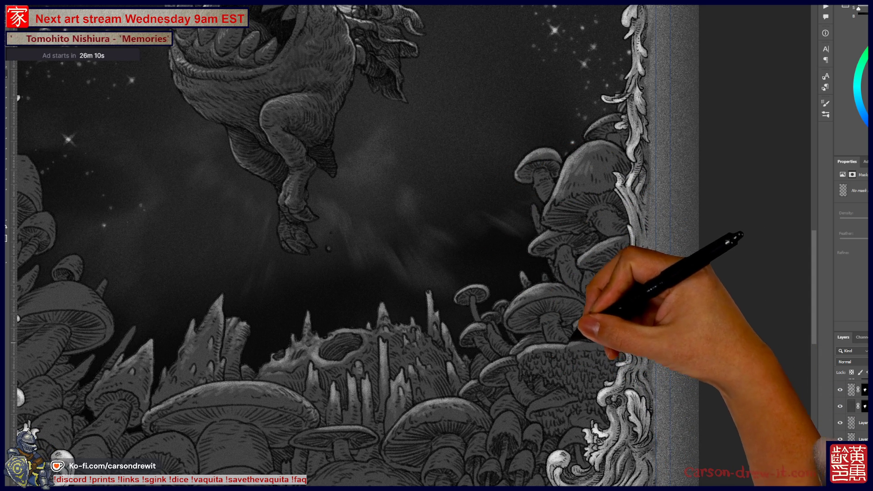
pyautogui.moveTo(537, 419); pyautogui.dragTo(569, 343)
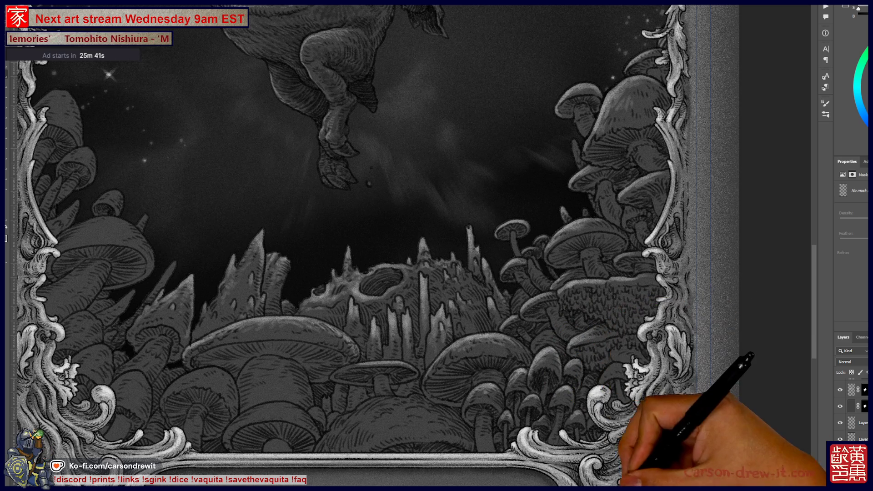
pyautogui.moveTo(454, 406); pyautogui.dragTo(618, 360)
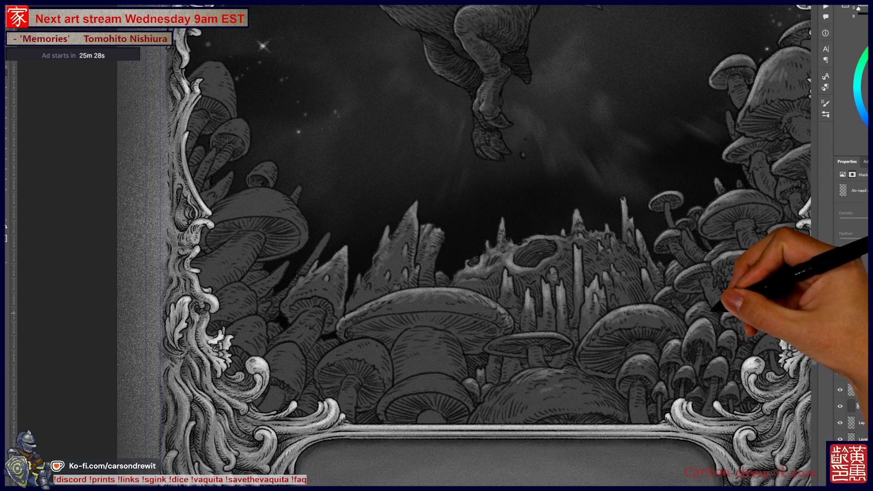
pyautogui.moveTo(753, 364); pyautogui.dragTo(662, 410)
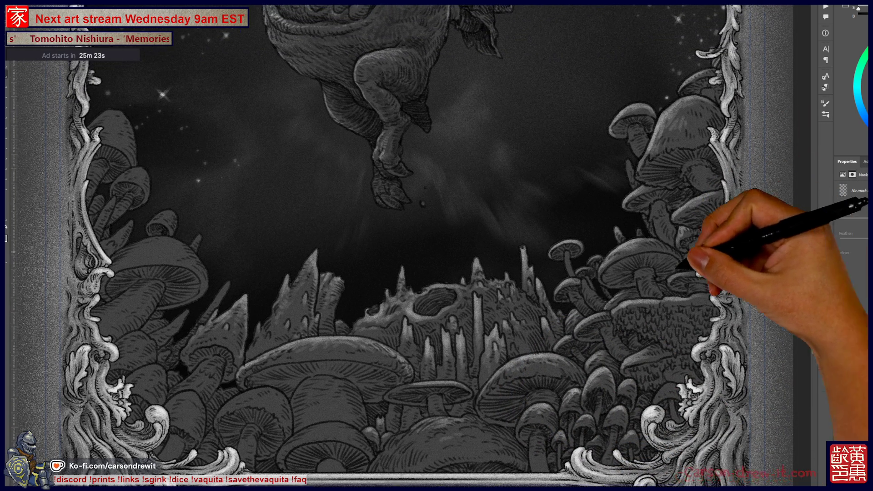
pyautogui.moveTo(436, 246)
pyautogui.mouseDown()
pyautogui.moveTo(387, 282)
pyautogui.moveTo(493, 232)
pyautogui.mouseUp()
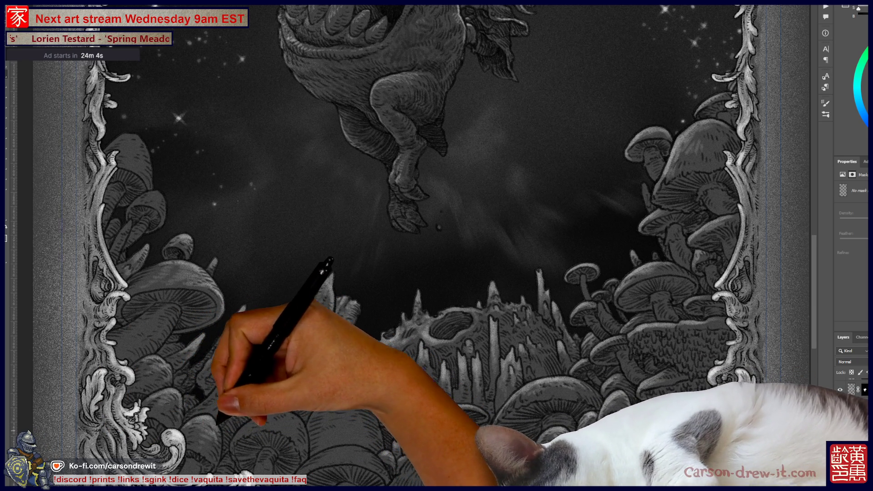
pyautogui.moveTo(410, 318); pyautogui.dragTo(519, 207)
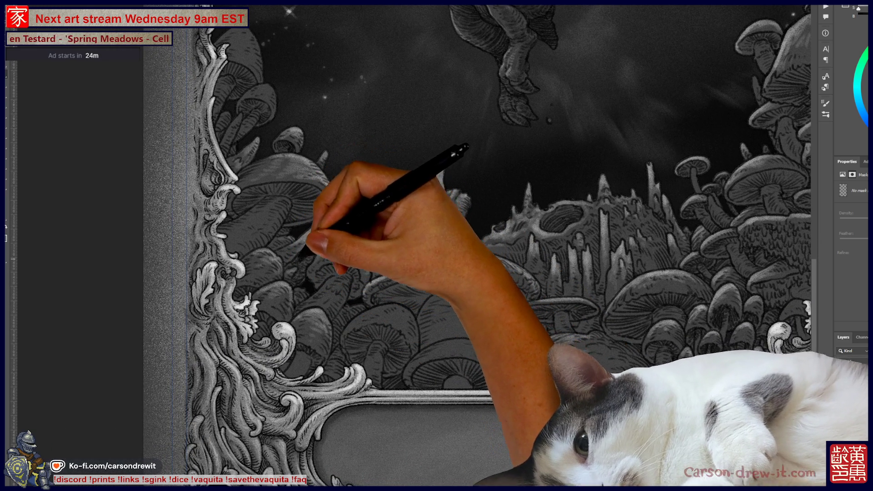
pyautogui.moveTo(409, 182)
pyautogui.mouseDown()
pyautogui.moveTo(459, 269)
pyautogui.moveTo(468, 336)
pyautogui.mouseUp()
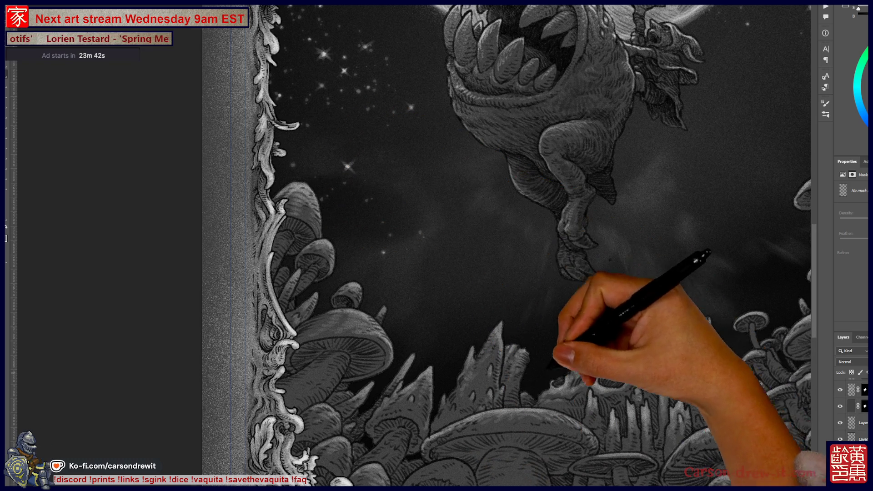
pyautogui.hotkey('ctrl', '-')
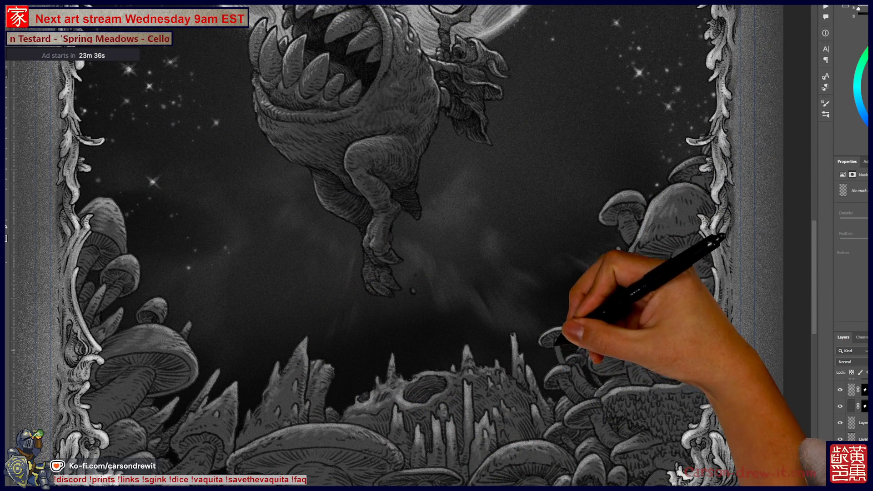
pyautogui.moveTo(318, 273); pyautogui.dragTo(446, 173)
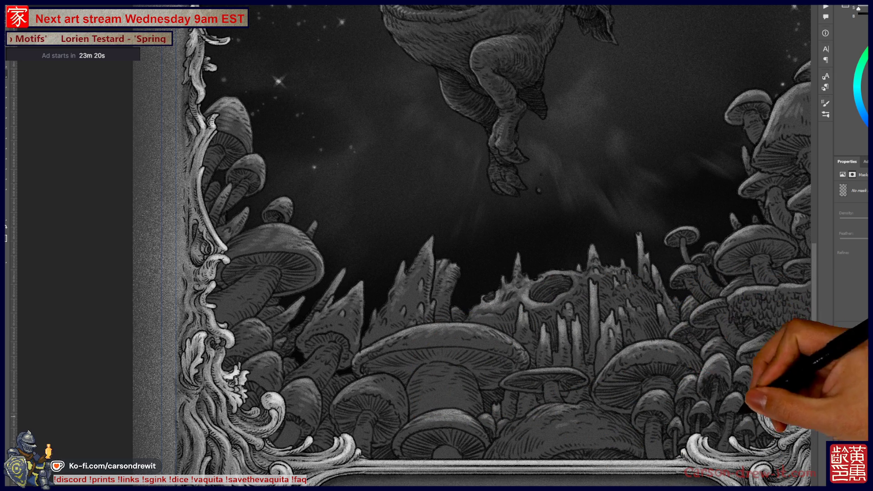
pyautogui.moveTo(455, 246); pyautogui.dragTo(417, 222)
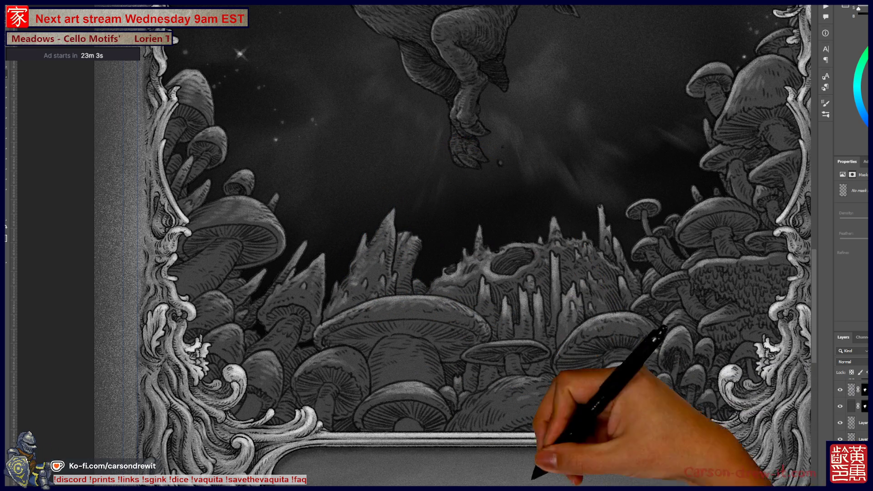
pyautogui.hotkey('ctrl', '0')
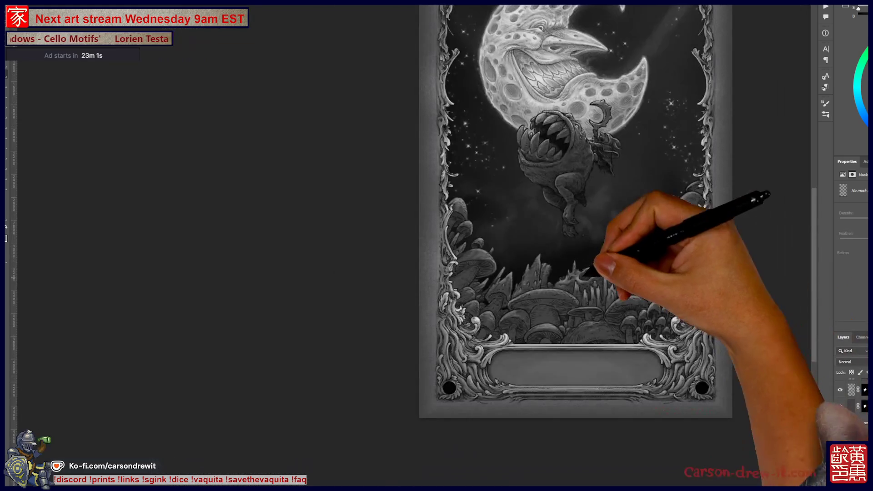
pyautogui.hotkey('ctrl', '-')
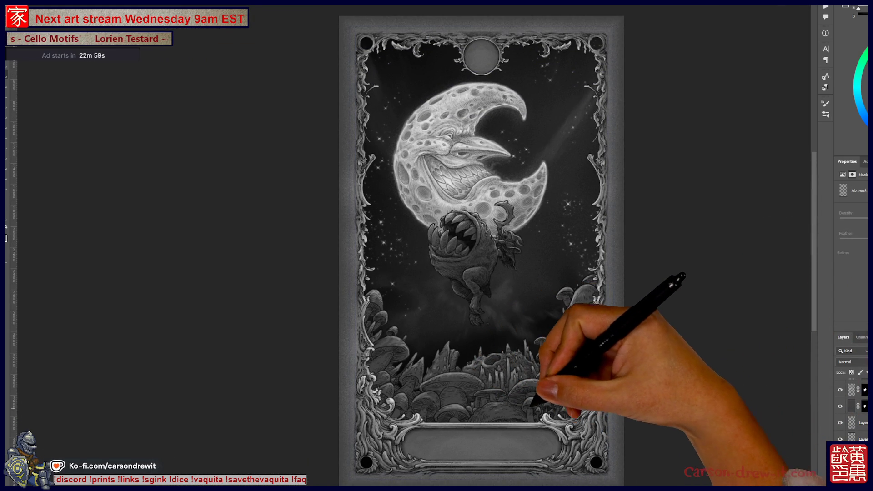
pyautogui.hotkey('ctrl', '+')
pyautogui.hotkey('ctrl', '+')
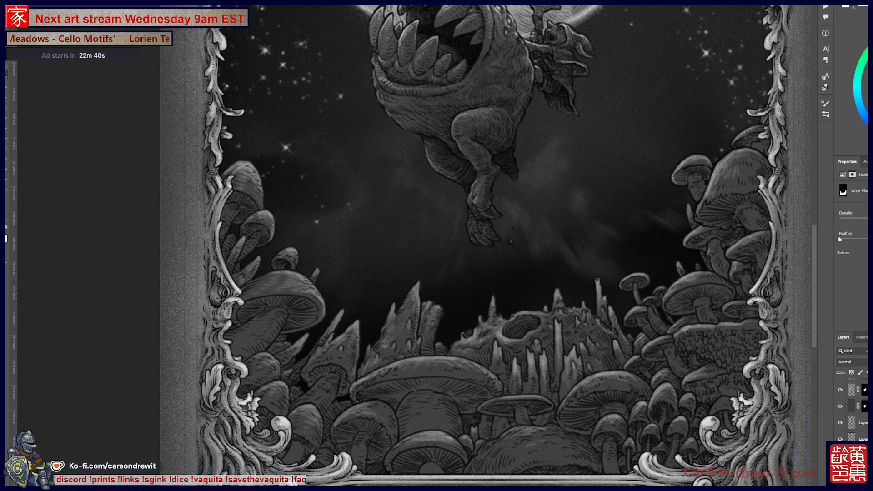
# Target the layer's pixels instead of its mask and select that layer from the canvas.
pyautogui.hotkey('ctrl', '2')
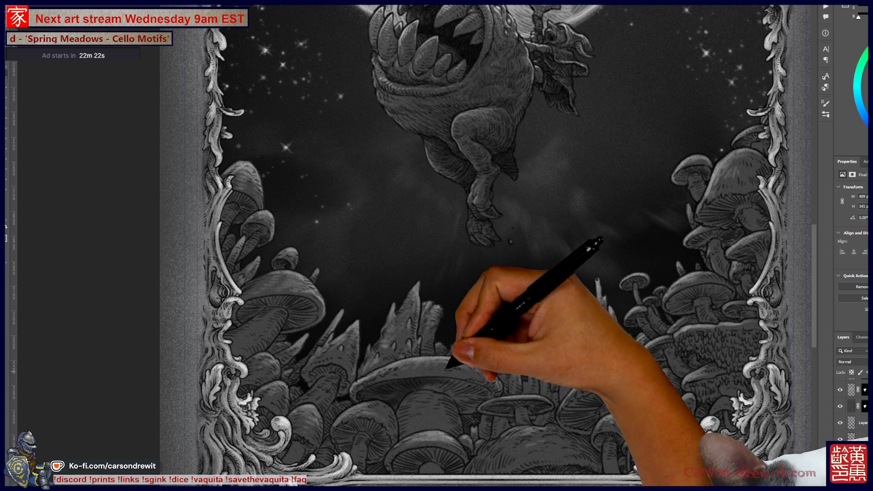
pyautogui.press('ctrl')
pyautogui.keyDown('ctrl'); pyautogui.click(365, 307); pyautogui.keyUp('ctrl')
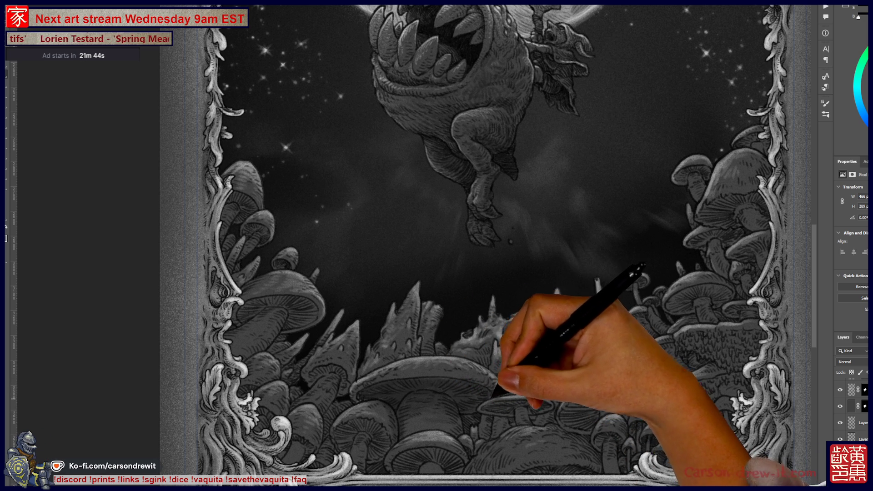
# Paint two shading strokes among the crystal spires and darken a spot among the right-hand mushrooms.
pyautogui.moveTo(370, 322)
pyautogui.mouseDown()
pyautogui.moveTo(398, 377)
pyautogui.moveTo(439, 360)
pyautogui.moveTo(489, 378)
pyautogui.moveTo(499, 367)
pyautogui.mouseUp()
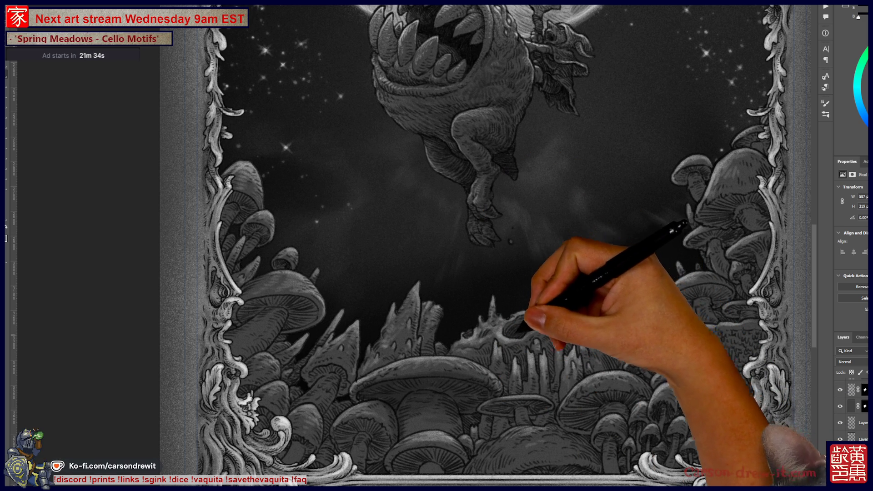
pyautogui.moveTo(514, 327)
pyautogui.mouseDown()
pyautogui.moveTo(551, 348)
pyautogui.moveTo(523, 366)
pyautogui.mouseUp()
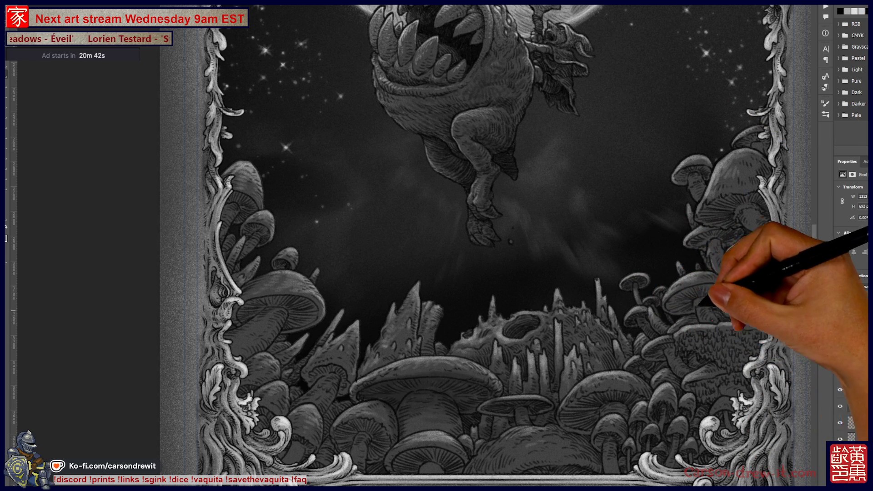
pyautogui.moveTo(669, 294); pyautogui.dragTo(673, 303)
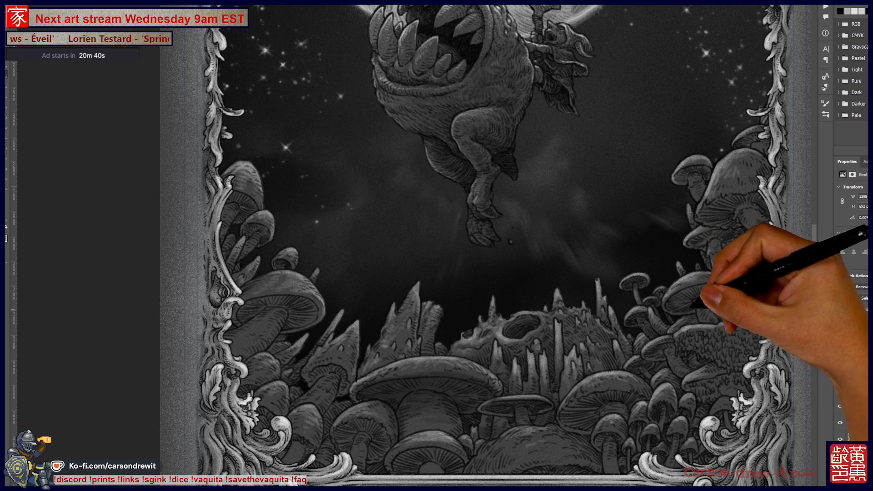
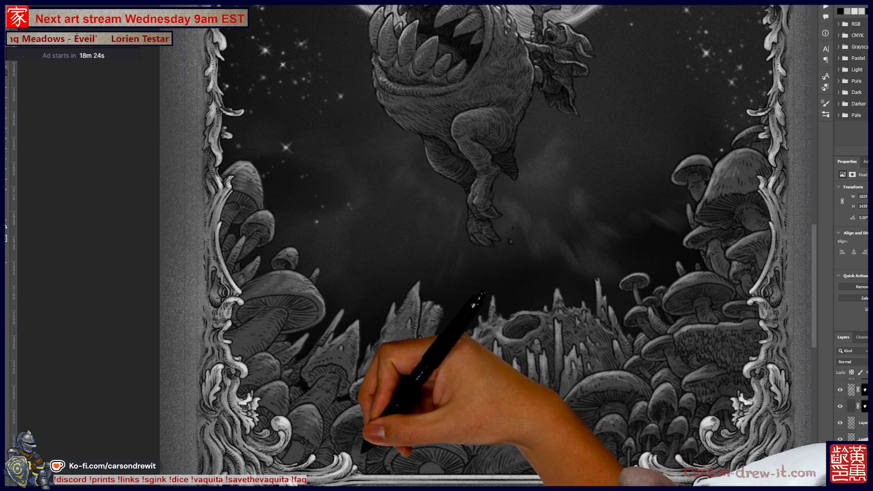
# Stretch the layer wider with Free Transform, then zoom out to view the whole moon card.
pyautogui.scroll(-3, 500, 246)
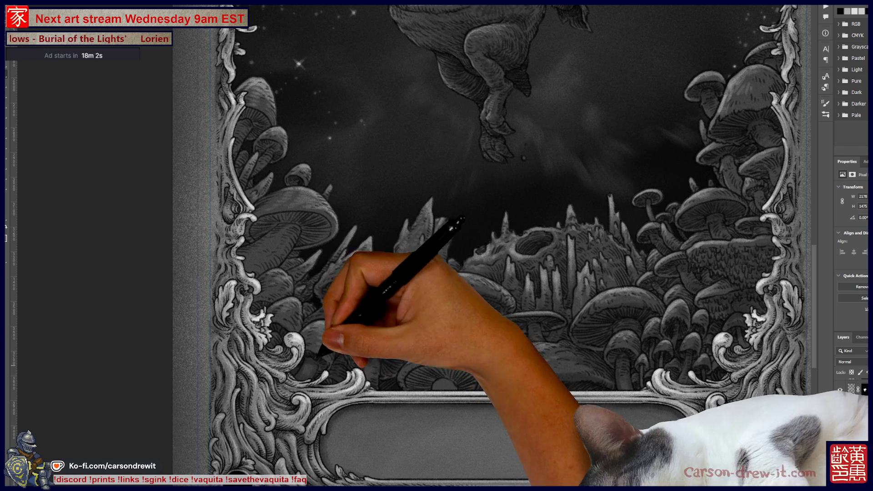
pyautogui.moveTo(253, 309); pyautogui.dragTo(276, 293)
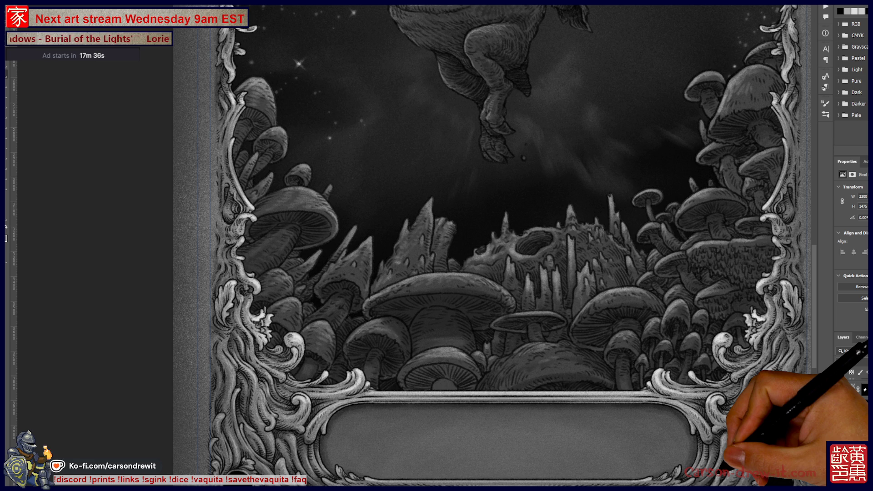
pyautogui.moveTo(454, 246); pyautogui.dragTo(391, 266)
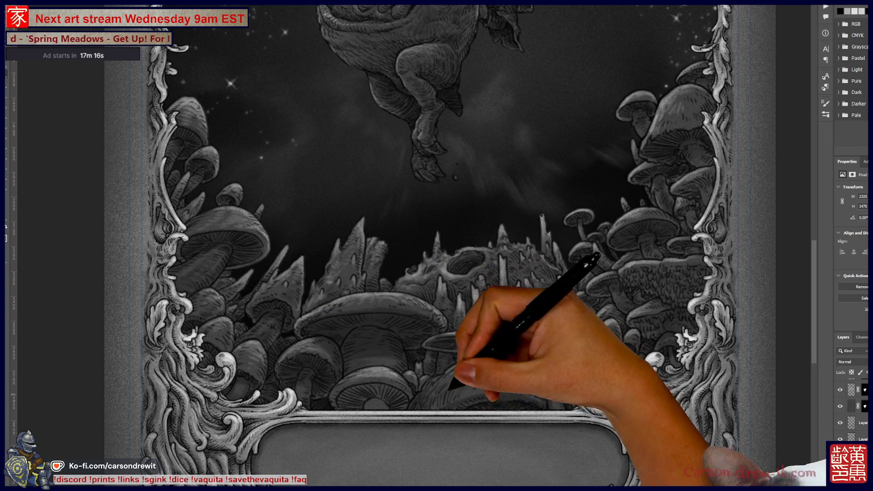
pyautogui.hotkey('ctrl', '0')
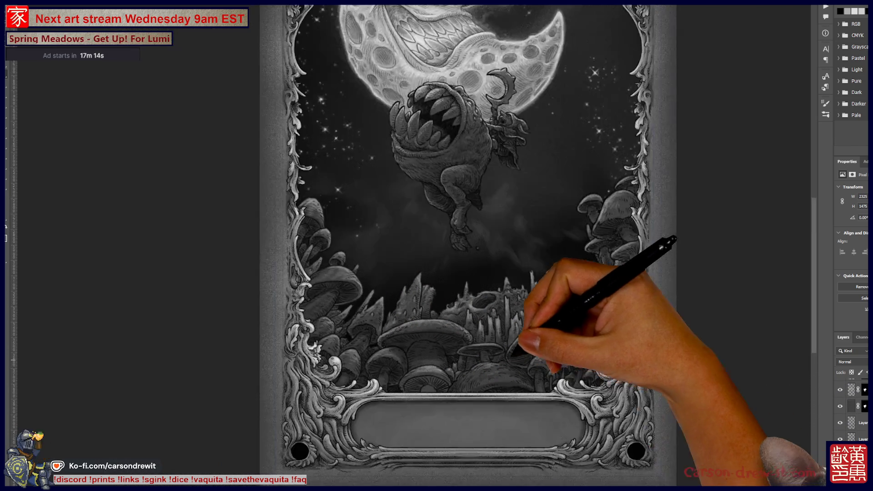
pyautogui.hotkey('ctrl', '+')
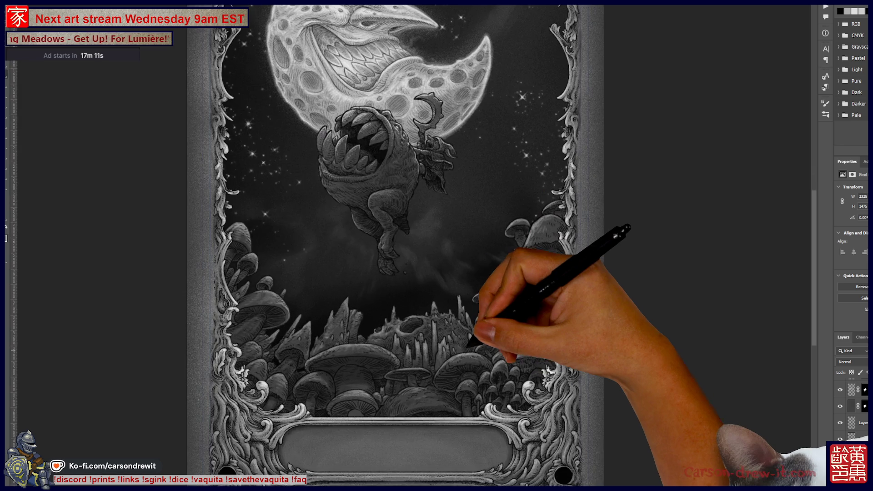
pyautogui.hotkey('ctrl', '-')
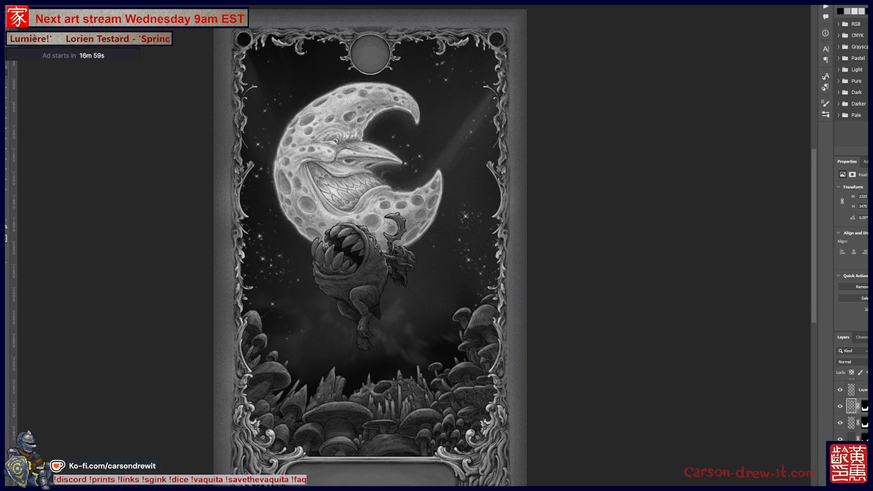
pyautogui.moveTo(425, 370)
pyautogui.mouseDown()
pyautogui.moveTo(446, 347)
pyautogui.moveTo(446, 315)
pyautogui.mouseUp()
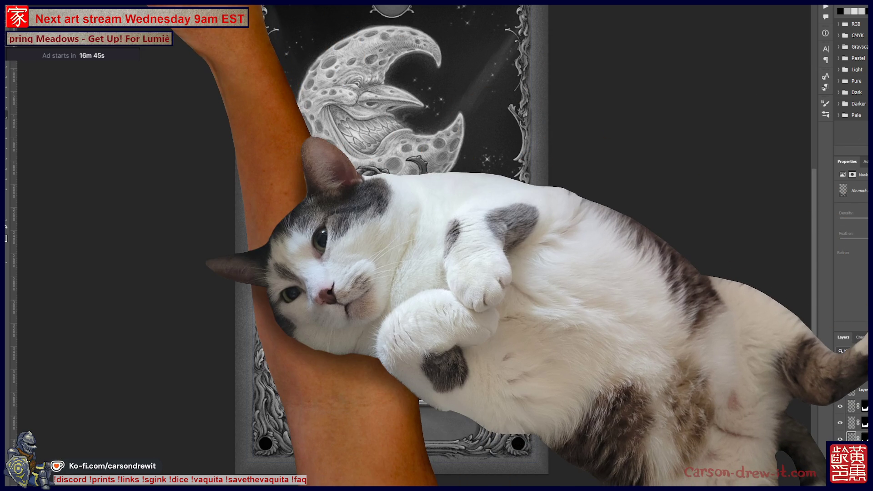
# Blur the layer with a 0.7-radius Gaussian Blur, then return to editing its mask.
pyautogui.click(105, 3)
pyautogui.moveTo(163, 81)
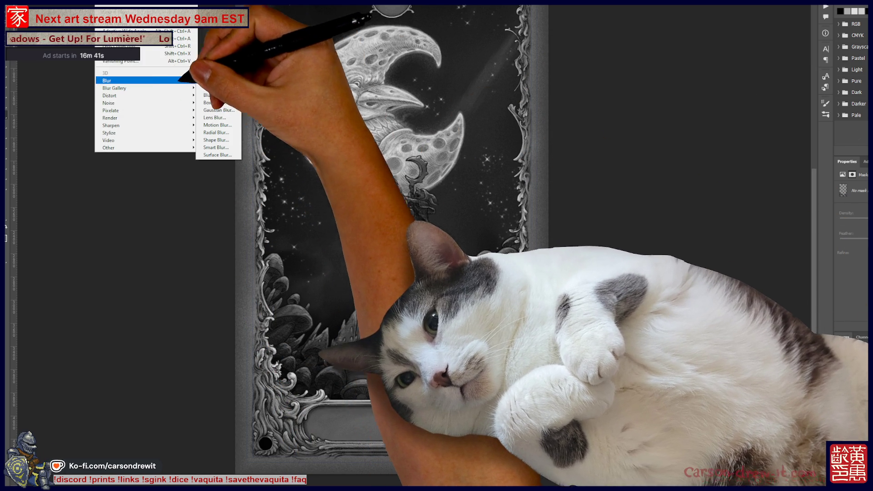
pyautogui.click(218, 102)
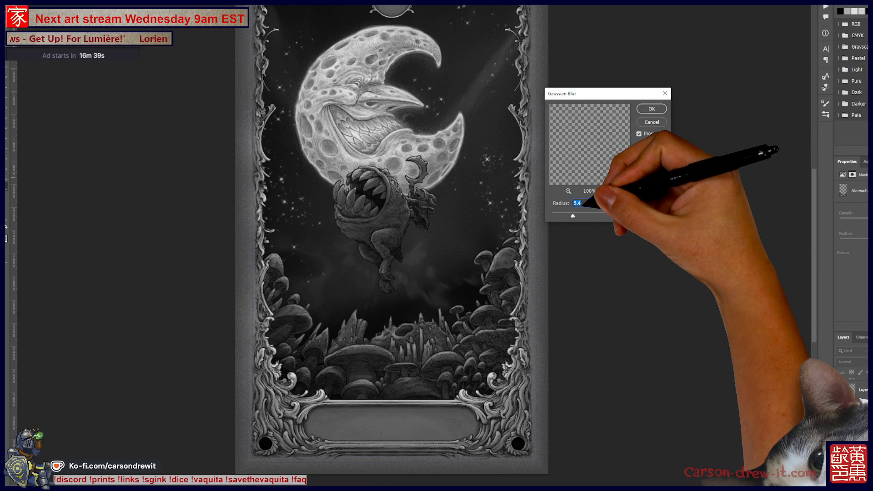
pyautogui.press('Return')
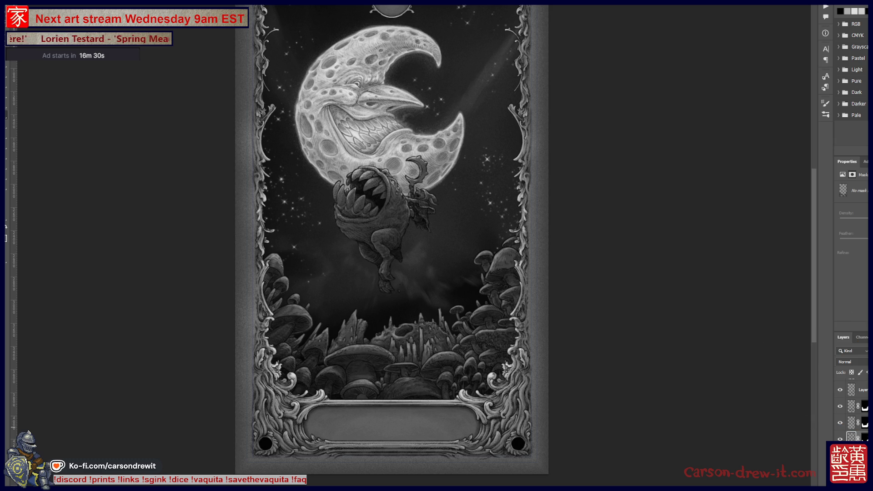
pyautogui.click(859, 437)
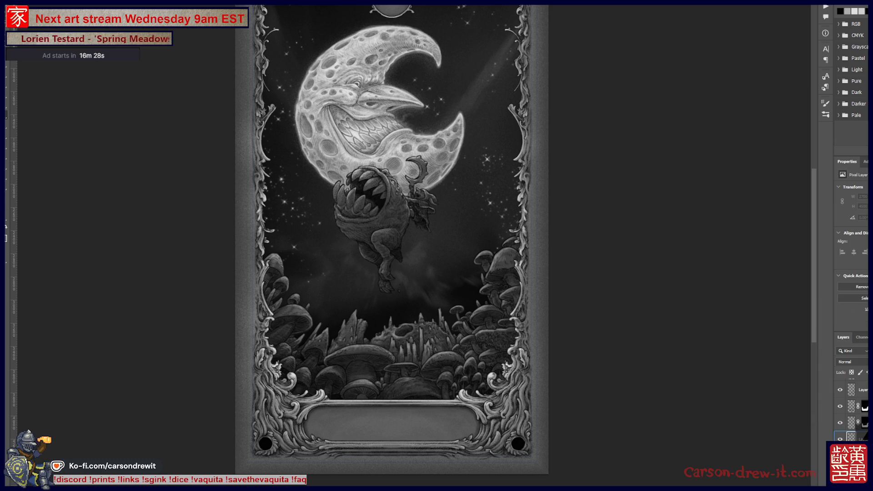
pyautogui.click(864, 438)
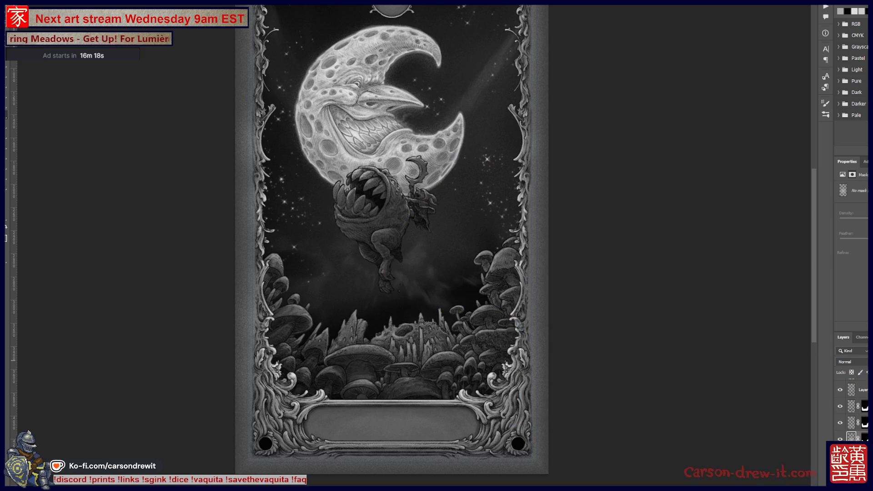
# Switch the layer to Screen blend mode and check the moon and creature up close.
pyautogui.click(846, 361)
pyautogui.click(846, 384)
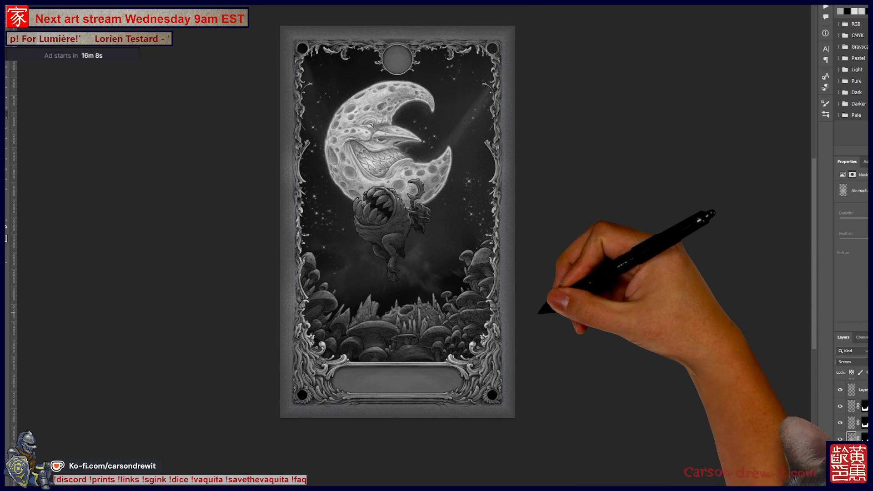
pyautogui.scroll(2, 593, 196)
pyautogui.moveTo(464, 283); pyautogui.dragTo(522, 324)
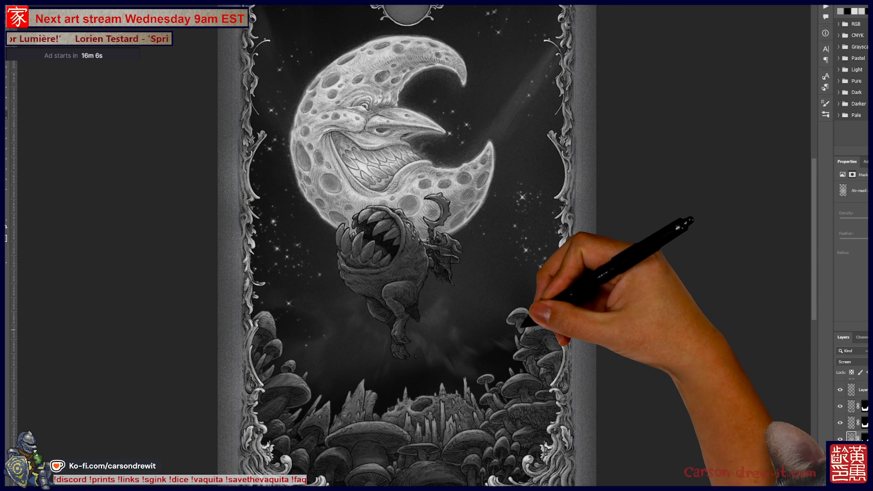
pyautogui.moveTo(550, 296); pyautogui.dragTo(562, 305)
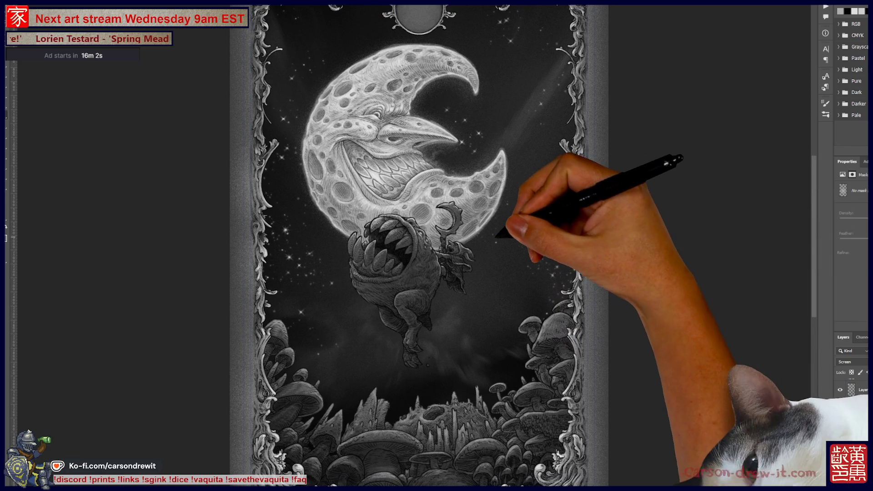
pyautogui.scroll(-3, 548, 255)
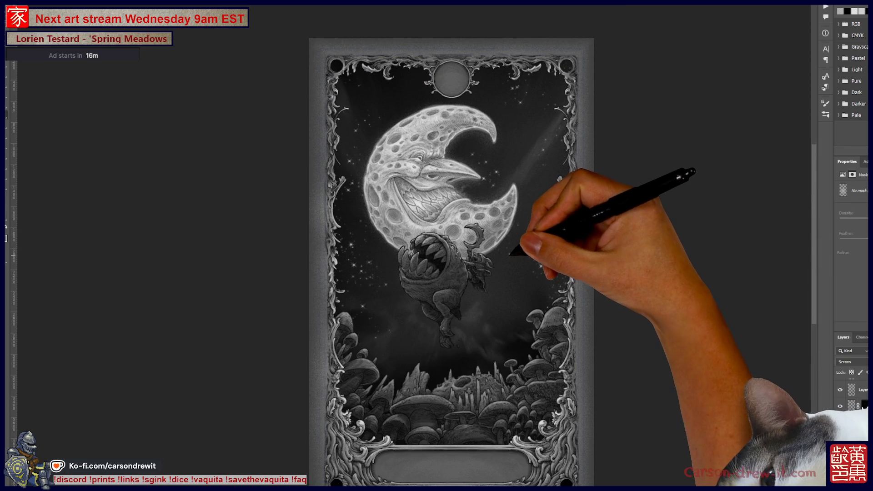
pyautogui.scroll(3, 558, 280)
pyautogui.moveTo(523, 273); pyautogui.dragTo(548, 251)
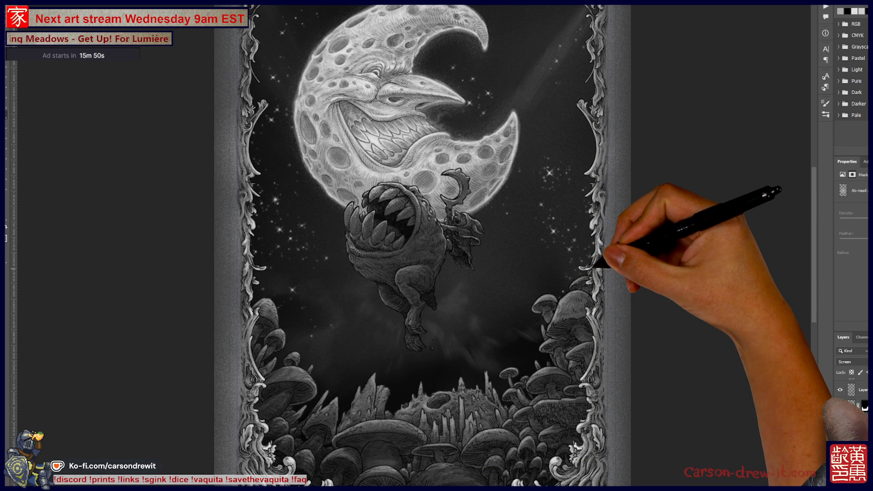
pyautogui.scroll(-2, 423, 246)
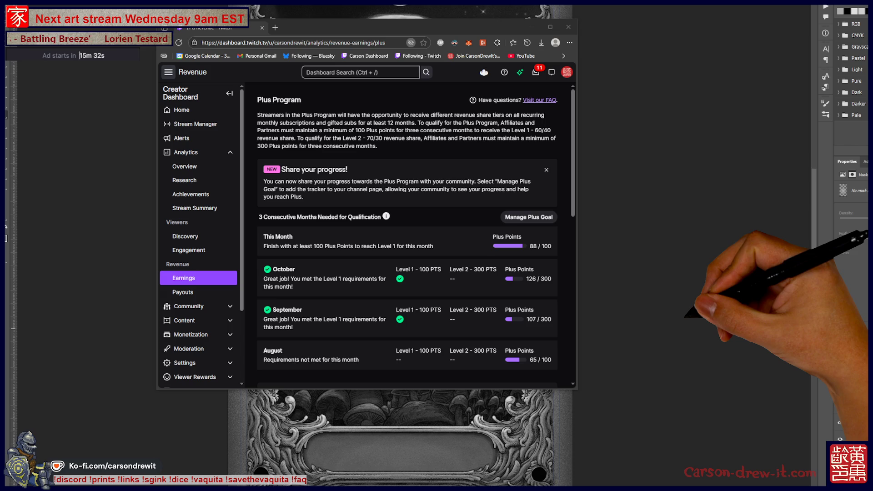
# Refresh the Plus Program earnings page from its right-click menu.
pyautogui.rightClick(551, 246)
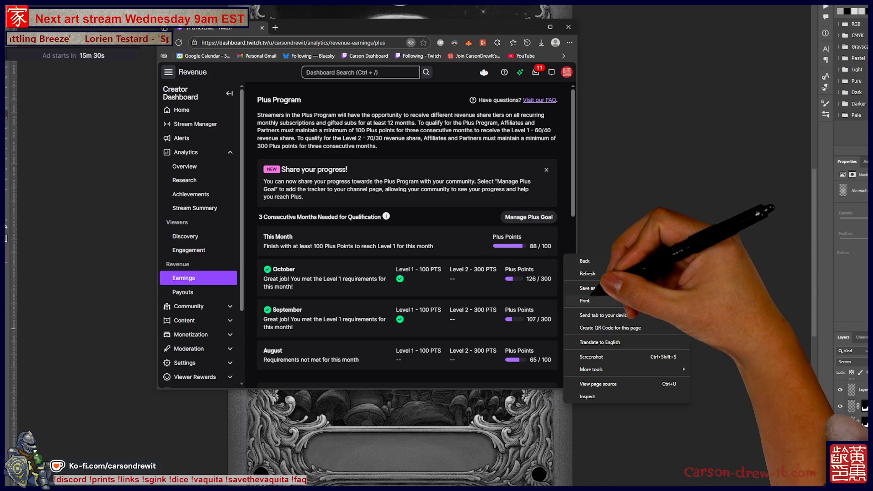
pyautogui.click(587, 273)
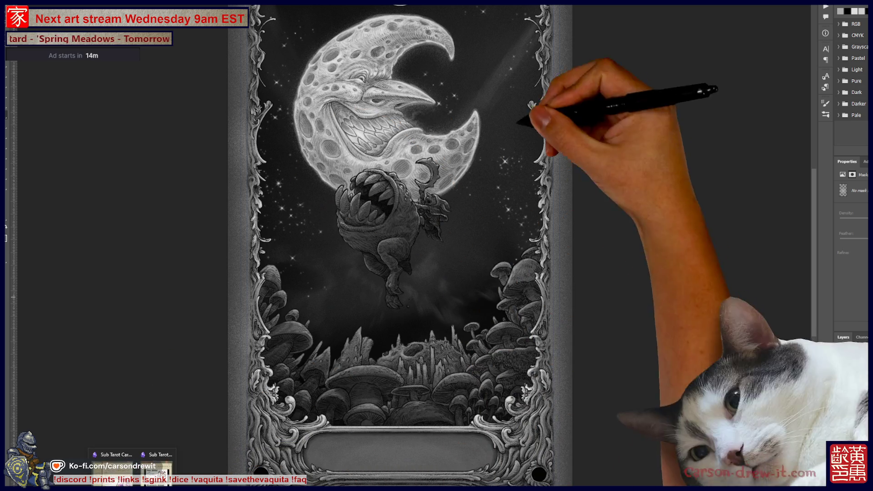
# Scroll the canvas to show the top of the frame and its medallion above the moon.
pyautogui.scroll(3, 400, 246)
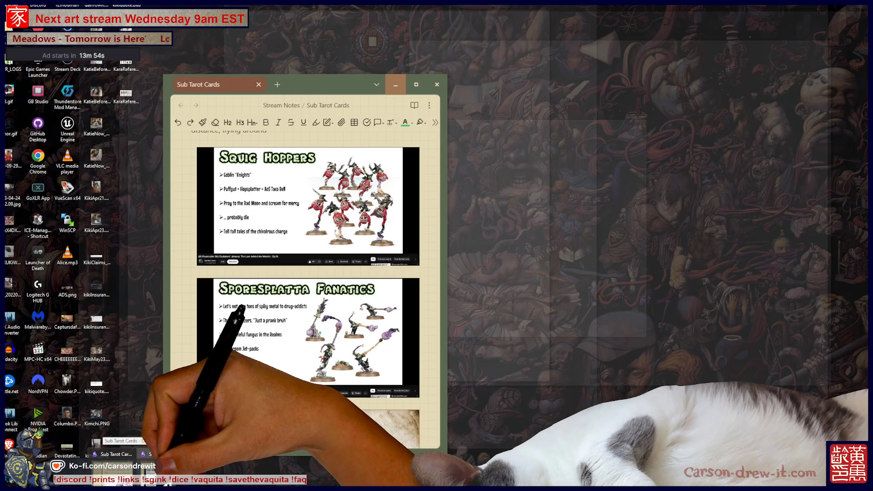
# Scroll the Sub Tarot Cards notes past the images to the final empty entry.
pyautogui.scroll(-15, 308, 273)
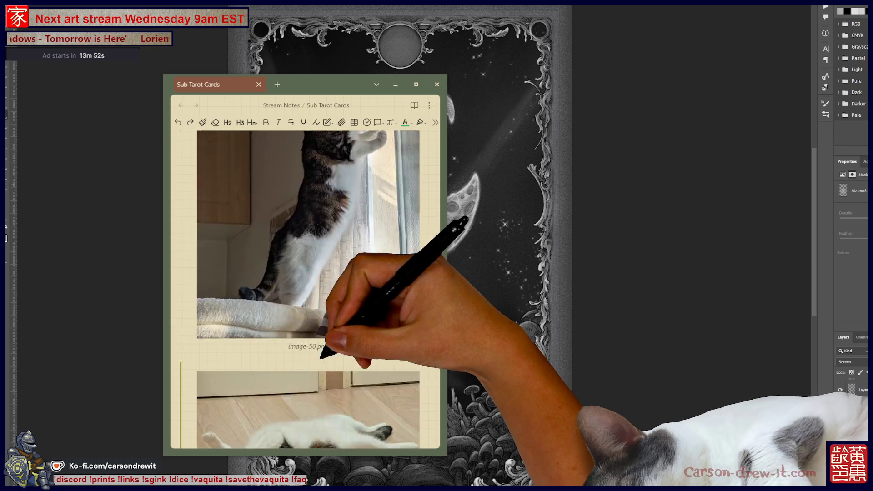
pyautogui.scroll(-15, 308, 273)
pyautogui.scroll(-15, 304, 273)
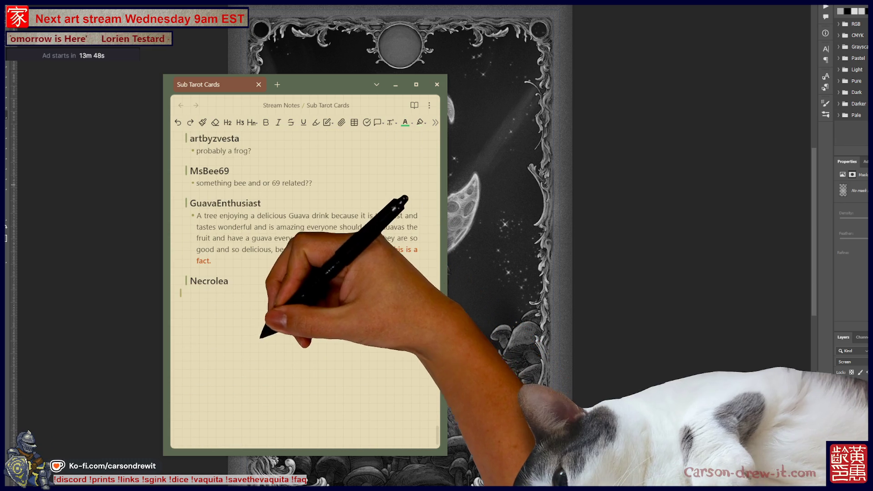